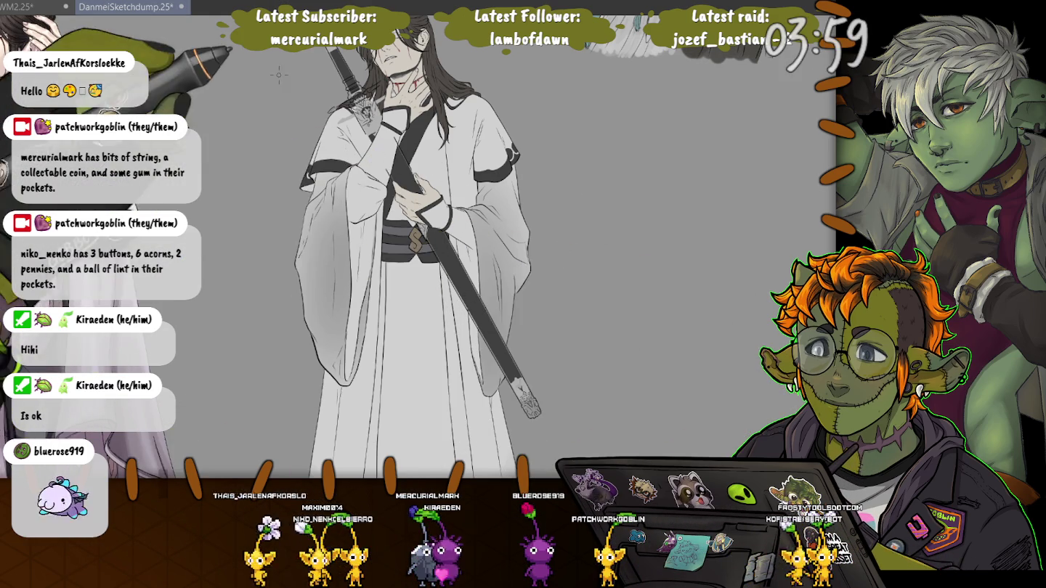
Zoom into the face and neck, then undo the flat grey fill covering the sword hilt
{"action": "scroll", "coordinate": [271, 75], "scroll_direction": "up", "scroll_amount": 2}
{"action": "scroll", "coordinate": [327, 130], "scroll_direction": "up", "scroll_amount": 2}
{"action": "scroll", "coordinate": [377, 174], "scroll_direction": "up", "scroll_amount": 2}
{"action": "scroll", "coordinate": [410, 200], "scroll_direction": "up", "scroll_amount": 2}
{"action": "scroll", "coordinate": [408, 200], "scroll_direction": "up", "scroll_amount": 1}
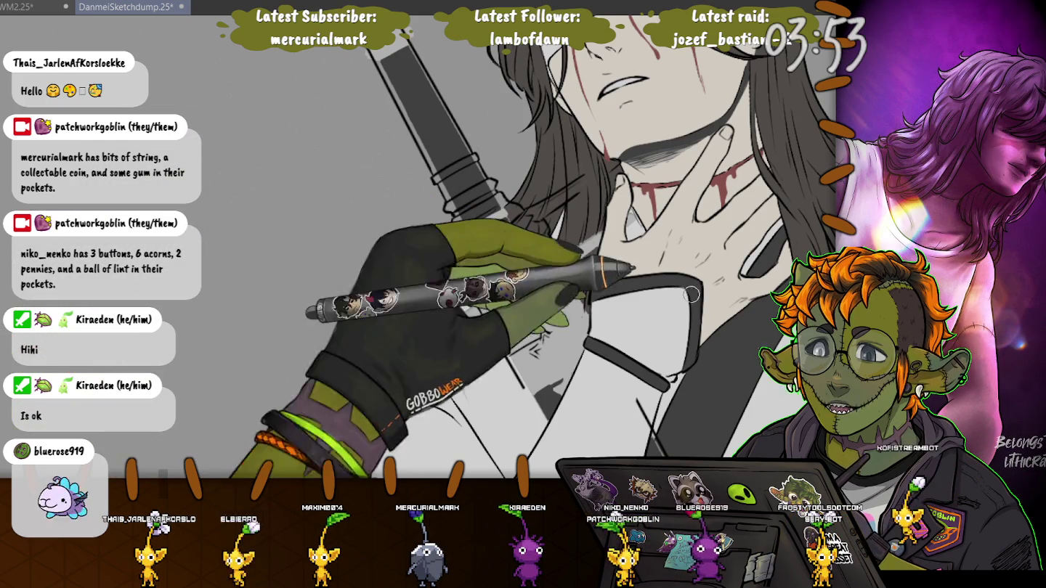
{"action": "key", "text": "ctrl+z"}
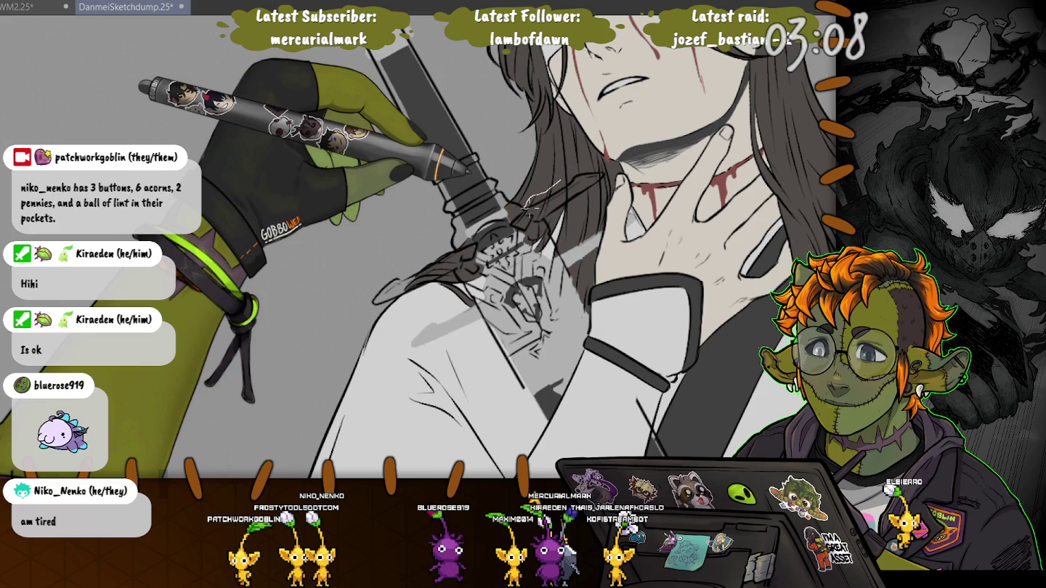
Lasso the small hair patch beside the throat, transform it, then deselect and resume brushing
{"action": "left_click_drag", "start_coordinate": [553, 185], "coordinate": [529, 211]}
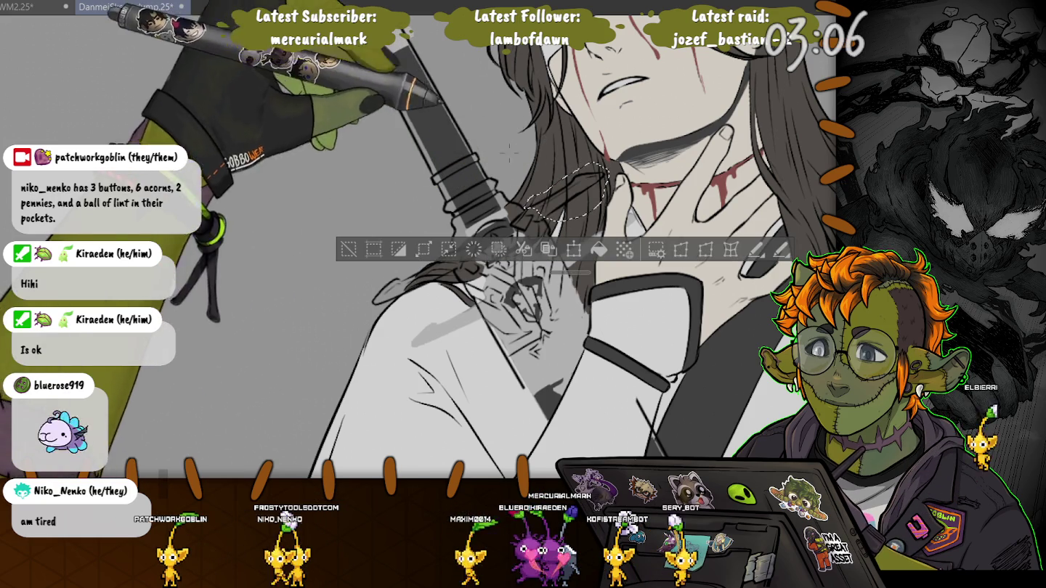
{"action": "left_click", "coordinate": [573, 250]}
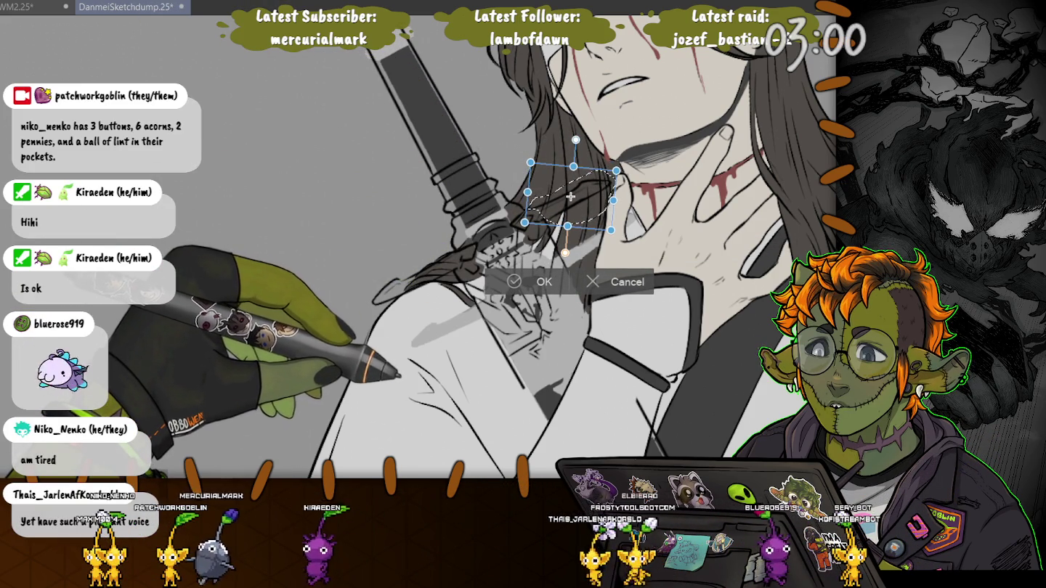
{"action": "key", "text": "Return"}
{"action": "key", "text": "ctrl+d"}
{"action": "key", "text": "b"}
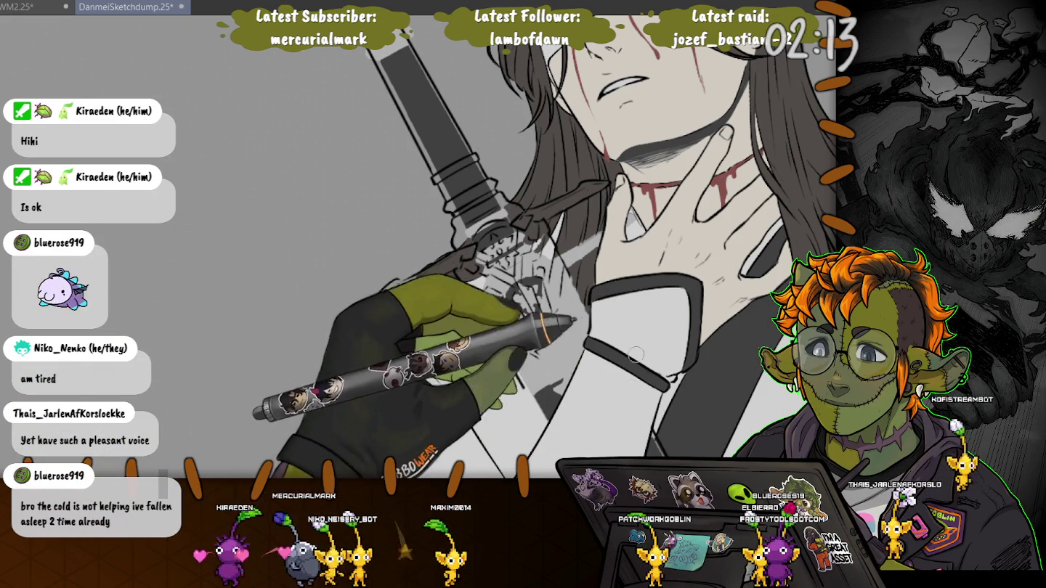
Scroll the canvas down to the arms and belt to reach the sleeve and robe folds
{"action": "scroll", "coordinate": [612, 307], "scroll_direction": "down", "scroll_amount": 5}
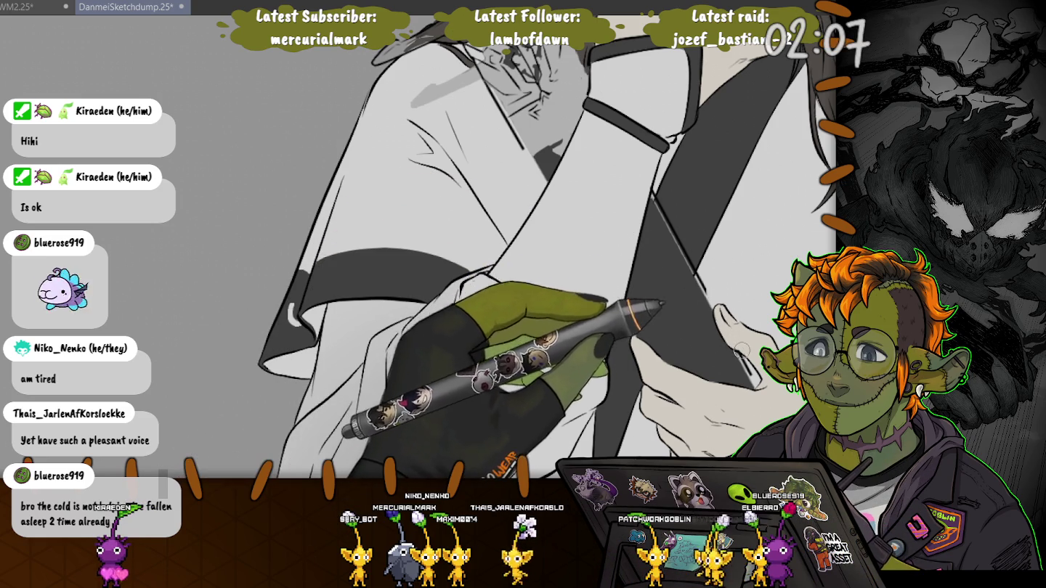
{"action": "scroll", "coordinate": [664, 370], "scroll_direction": "up", "scroll_amount": 5}
{"action": "scroll", "coordinate": [649, 308], "scroll_direction": "down", "scroll_amount": 6}
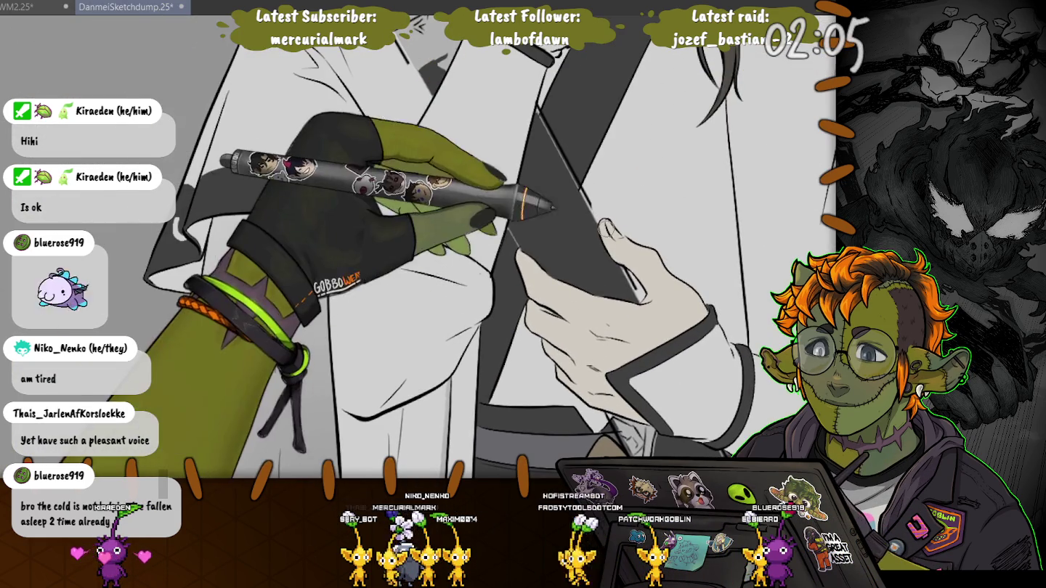
{"action": "scroll", "coordinate": [648, 307], "scroll_direction": "down", "scroll_amount": 5}
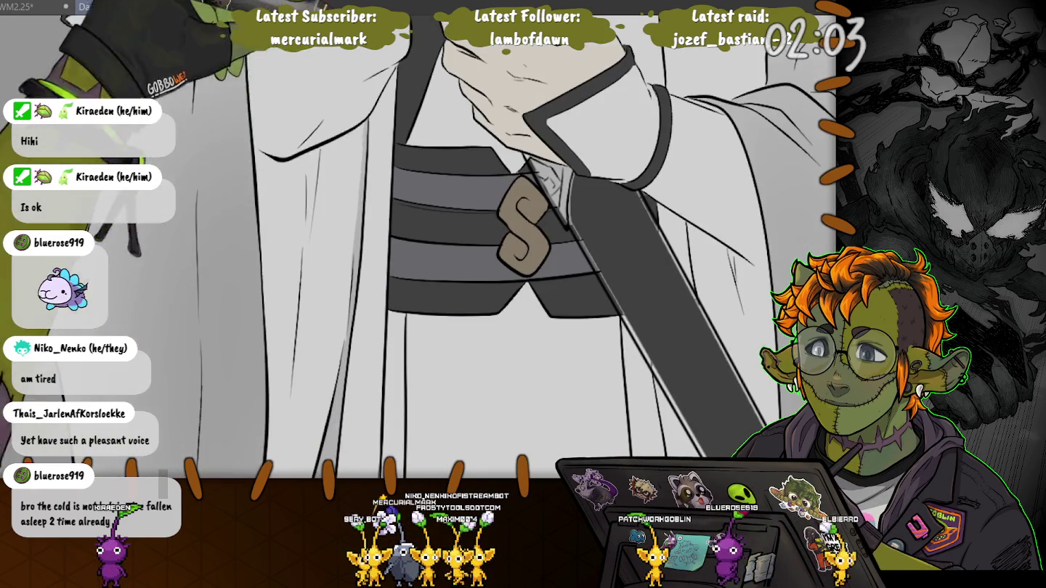
{"action": "scroll", "coordinate": [508, 247], "scroll_direction": "down", "scroll_amount": 2}
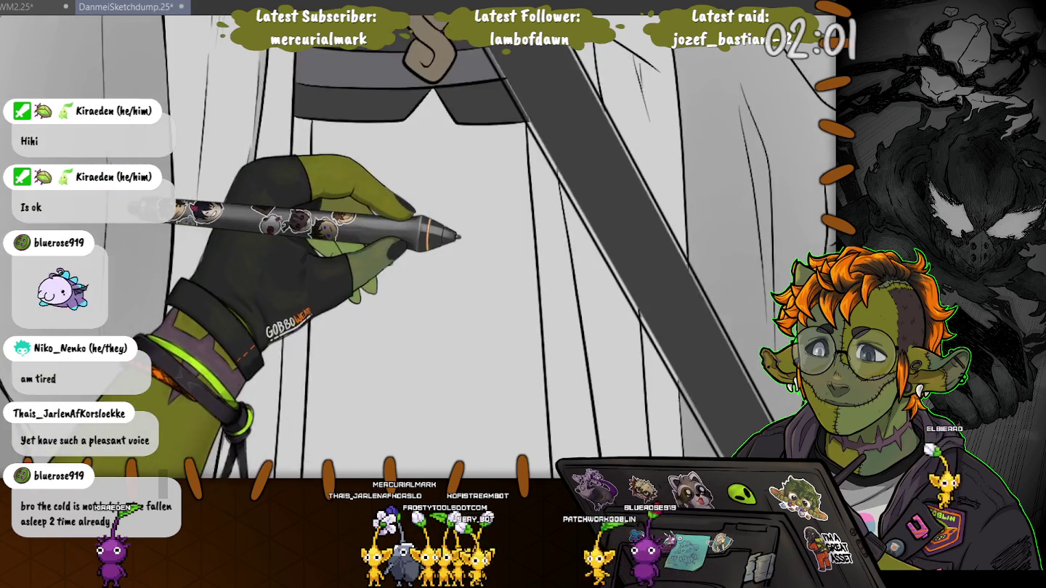
{"action": "scroll", "coordinate": [509, 246], "scroll_direction": "up", "scroll_amount": 3}
{"action": "scroll", "coordinate": [508, 247], "scroll_direction": "up", "scroll_amount": 2}
{"action": "scroll", "coordinate": [548, 201], "scroll_direction": "down", "scroll_amount": 3}
{"action": "scroll", "coordinate": [548, 202], "scroll_direction": "down", "scroll_amount": 2}
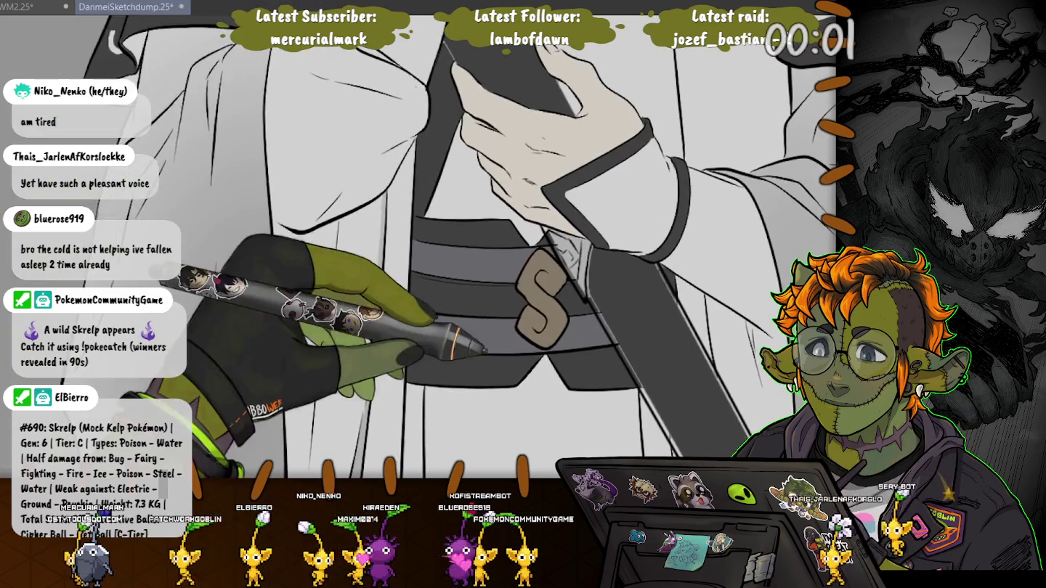
{"action": "left_click_drag", "start_coordinate": [418, 291], "coordinate": [509, 218]}
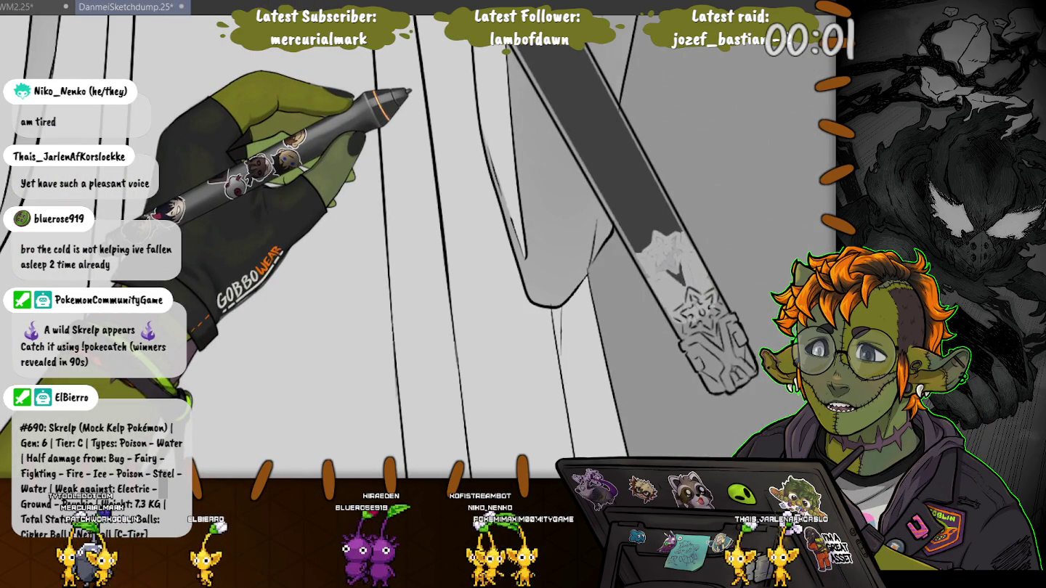
{"action": "mouse_move", "coordinate": [419, 290]}
{"action": "left_mouse_down"}
{"action": "mouse_move", "coordinate": [509, 219]}
{"action": "mouse_move", "coordinate": [674, 193]}
{"action": "left_mouse_up"}
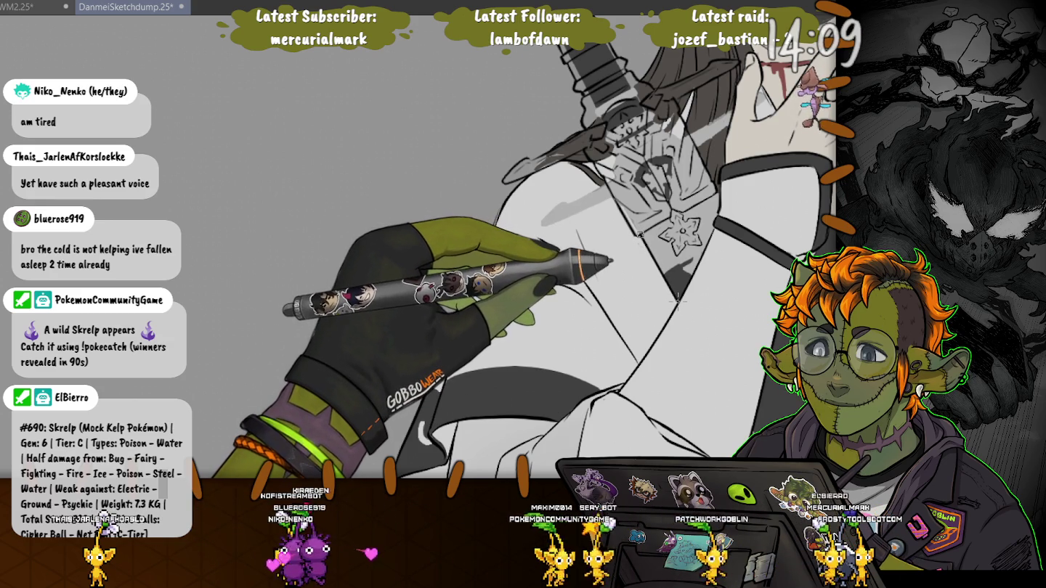
{"action": "left_click_drag", "start_coordinate": [679, 297], "coordinate": [614, 120]}
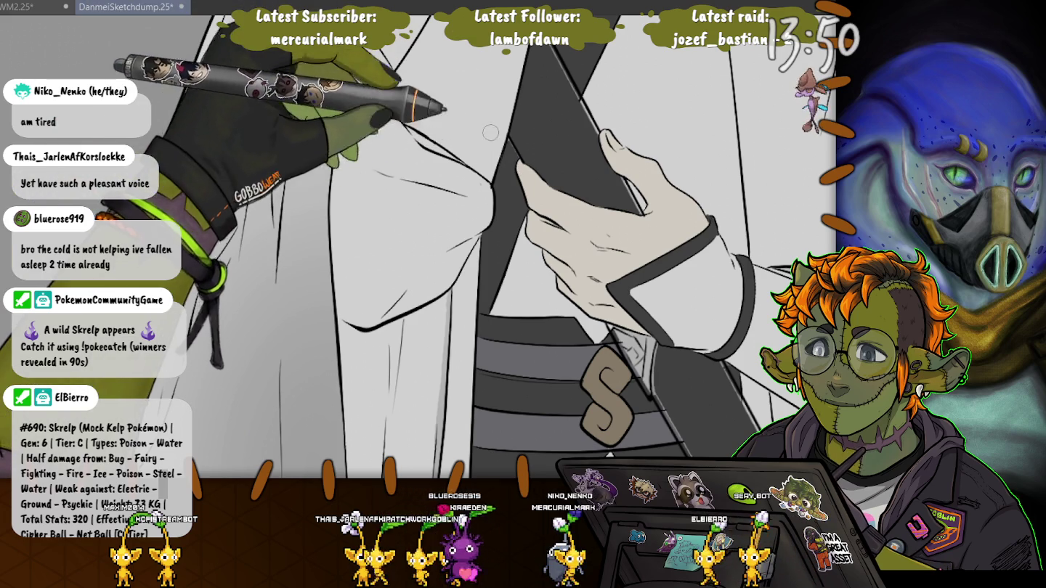
Paint a straight grey stroke along the held tablet's edge, then pan down to the belt buckle
{"action": "scroll", "coordinate": [523, 163], "scroll_direction": "up", "scroll_amount": 10}
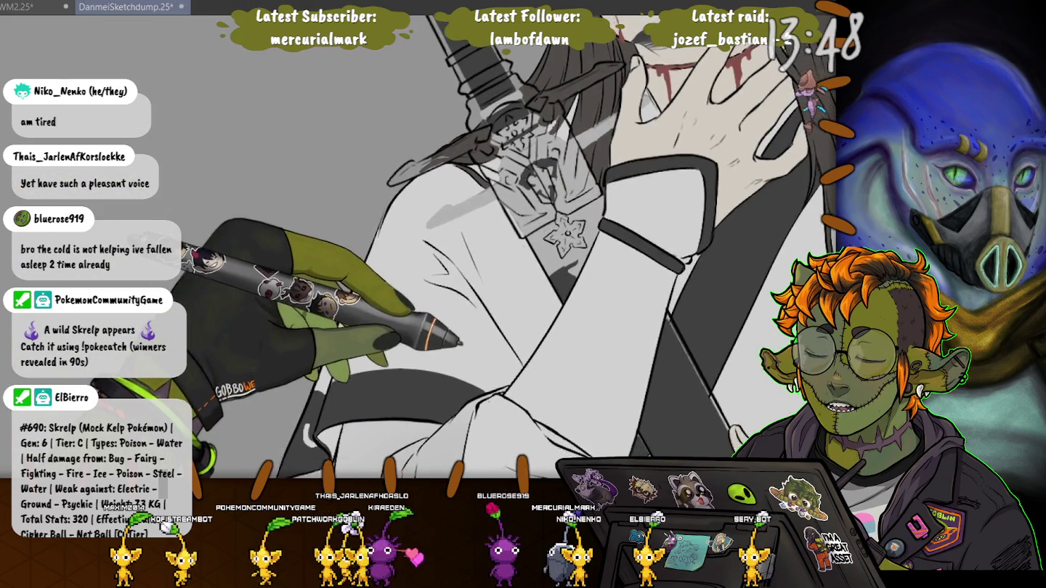
{"action": "scroll", "coordinate": [522, 247], "scroll_direction": "down", "scroll_amount": 10}
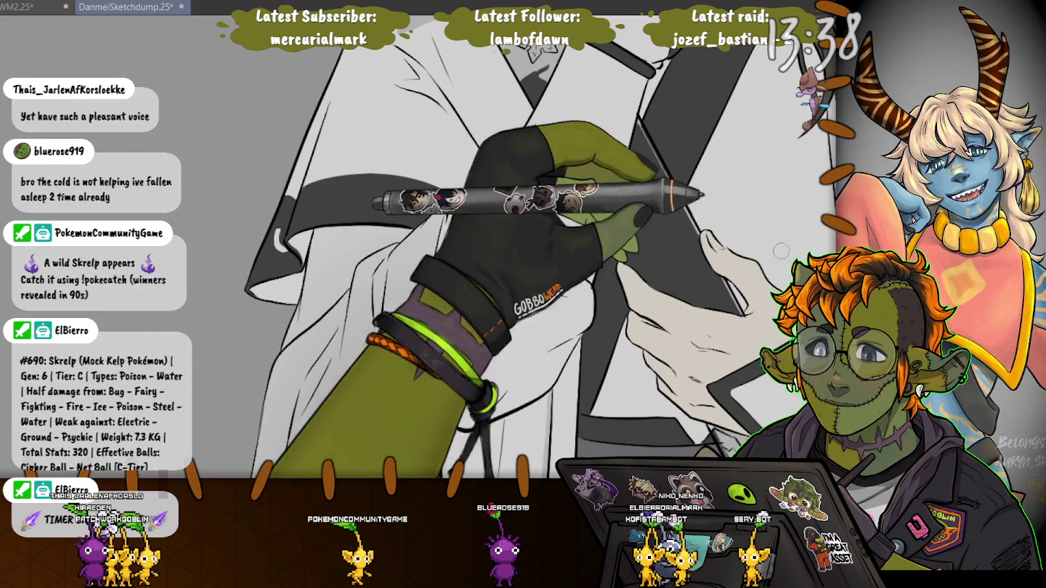
{"action": "mouse_move", "coordinate": [676, 206]}
{"action": "left_mouse_down"}
{"action": "mouse_move", "coordinate": [627, 116]}
{"action": "mouse_move", "coordinate": [643, 155]}
{"action": "left_mouse_up"}
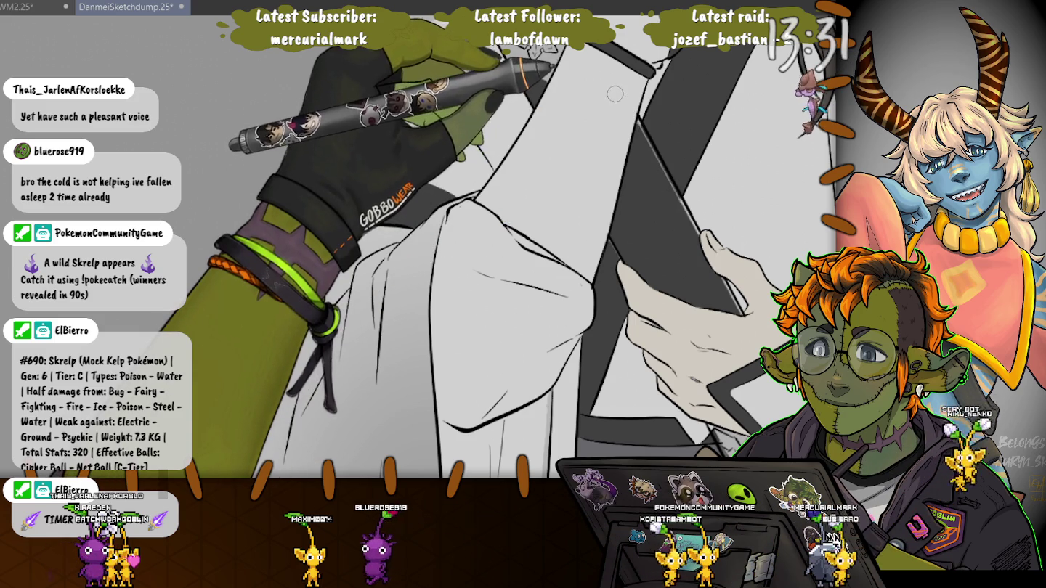
{"action": "scroll", "coordinate": [604, 232], "scroll_direction": "down", "scroll_amount": 5}
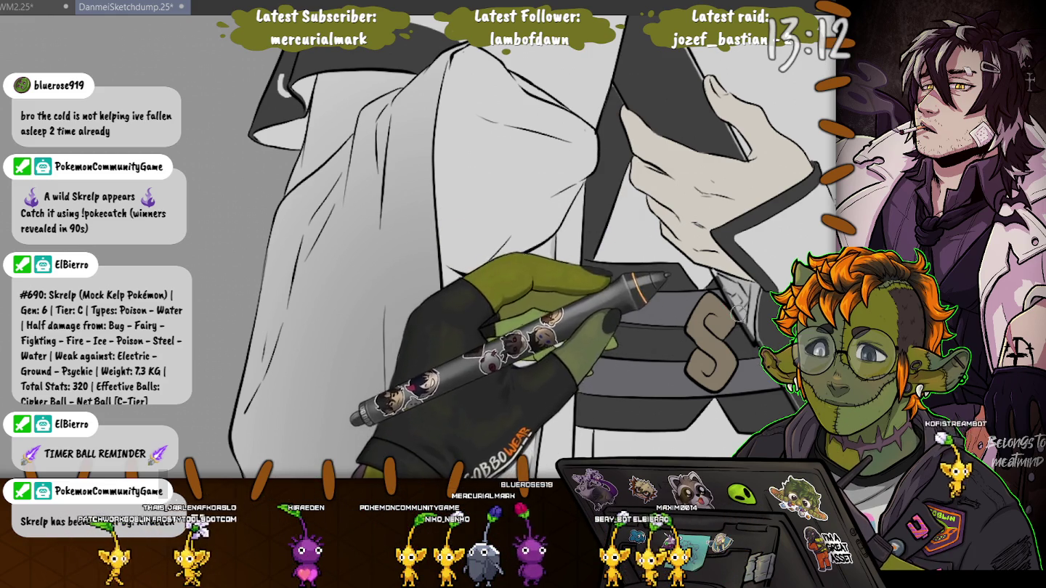
{"action": "left_click_drag", "start_coordinate": [738, 310], "coordinate": [680, 233]}
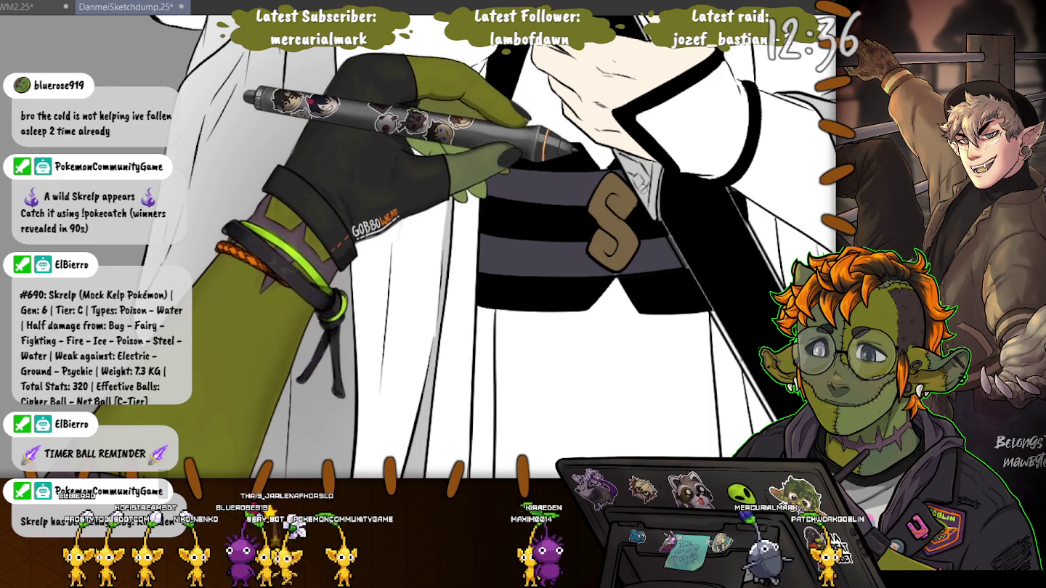
{"action": "scroll", "coordinate": [417, 247], "scroll_direction": "down", "scroll_amount": 5}
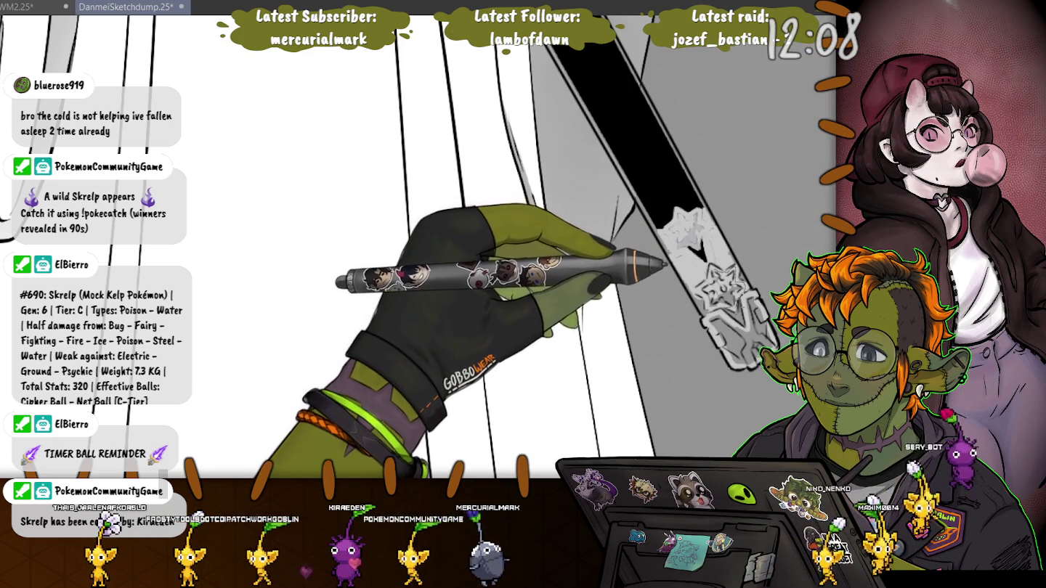
Shade the robe beside the strap, toggling the selection on and off, then zoom out
{"action": "key", "text": "ctrl+a"}
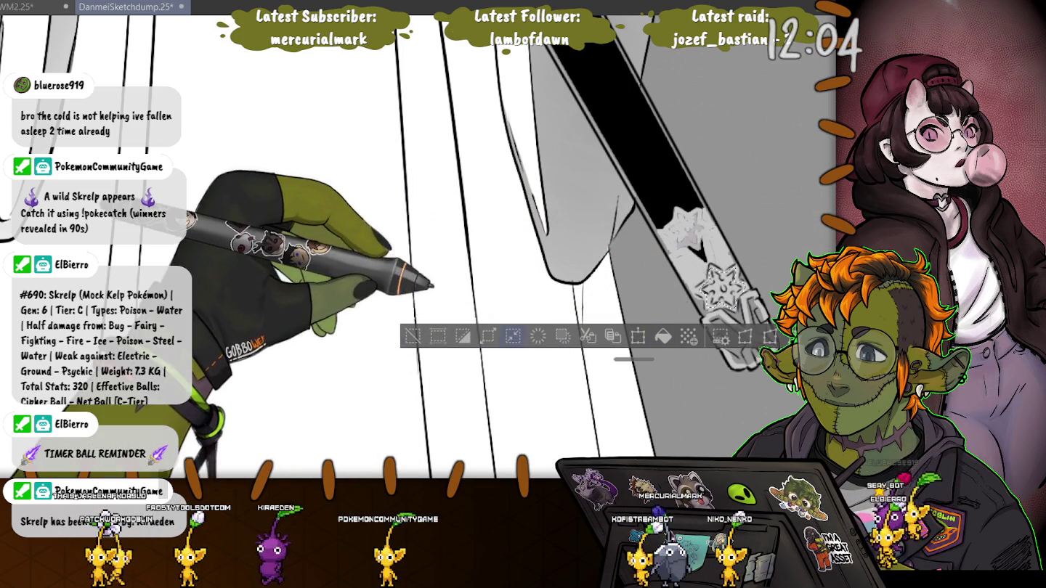
{"action": "key", "text": "ctrl+d"}
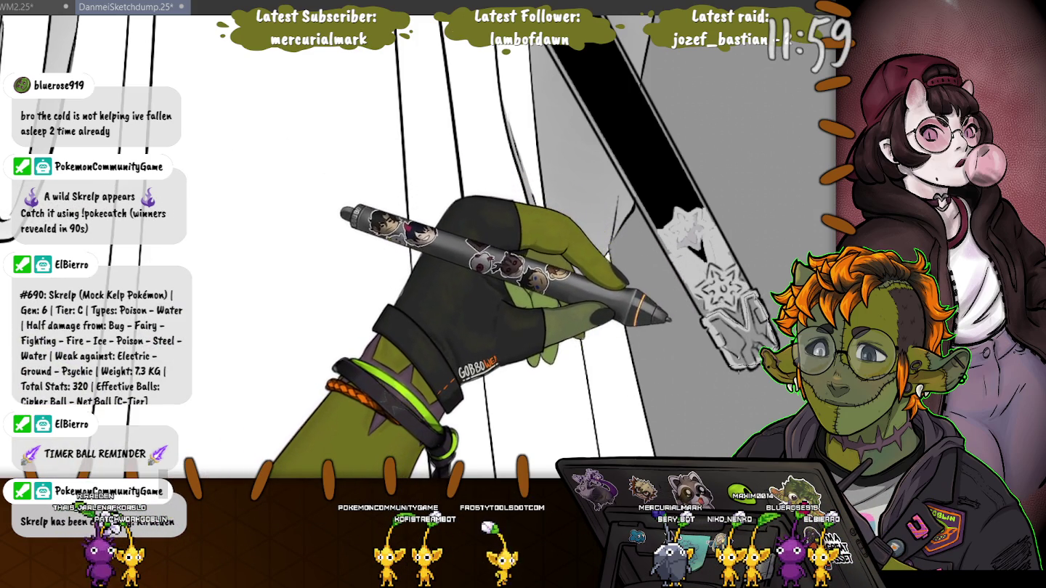
{"action": "key", "text": "ctrl+z"}
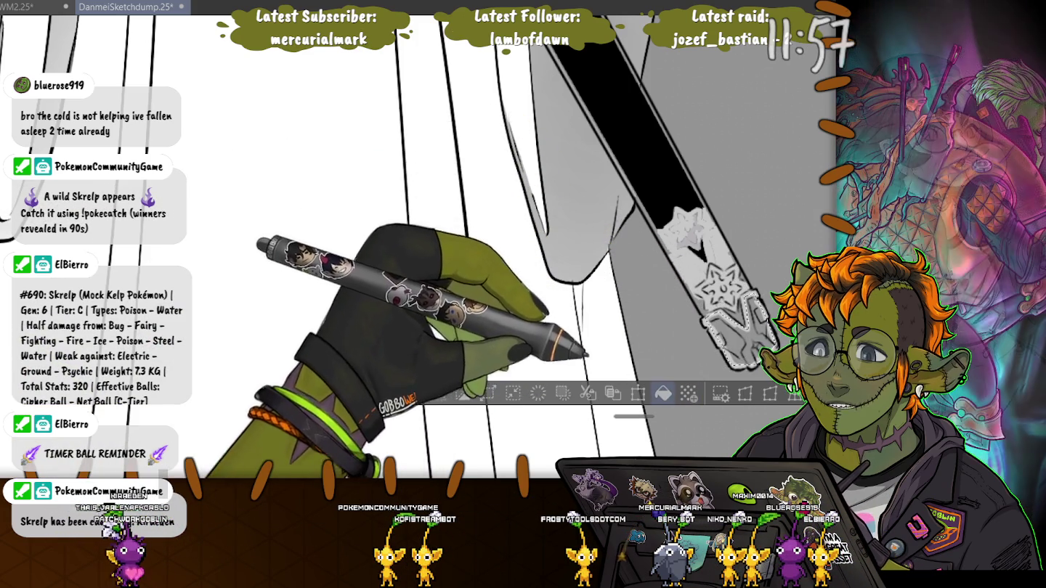
{"action": "key", "text": "ctrl+d"}
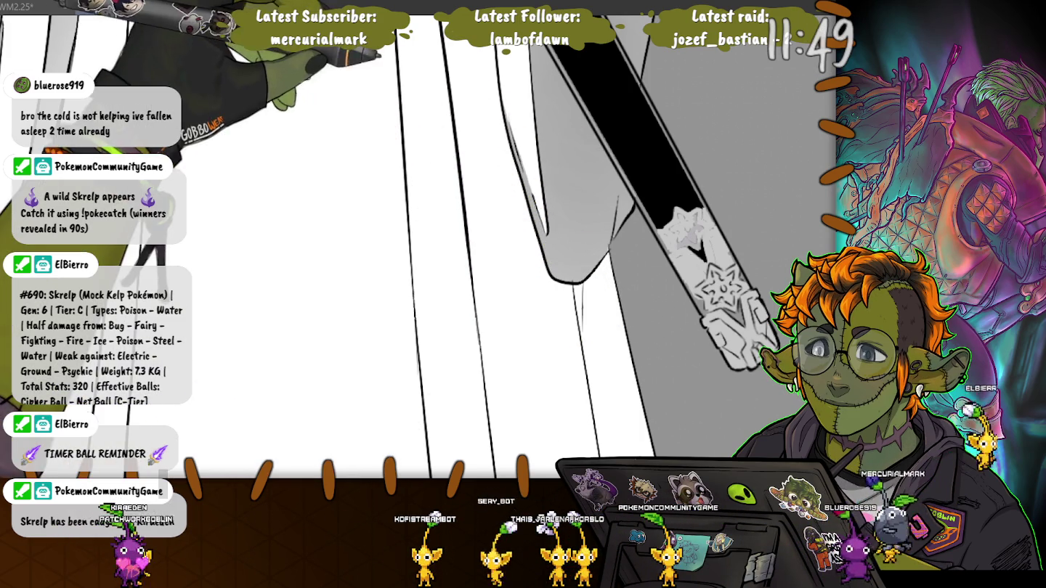
{"action": "key", "text": "ctrl+Tab"}
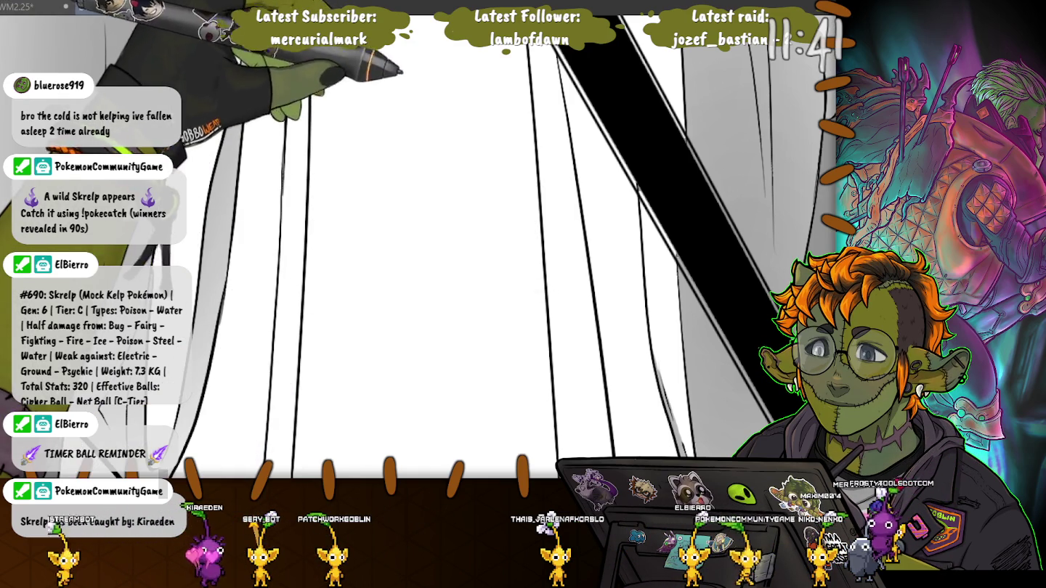
{"action": "key", "text": "ctrl+minus"}
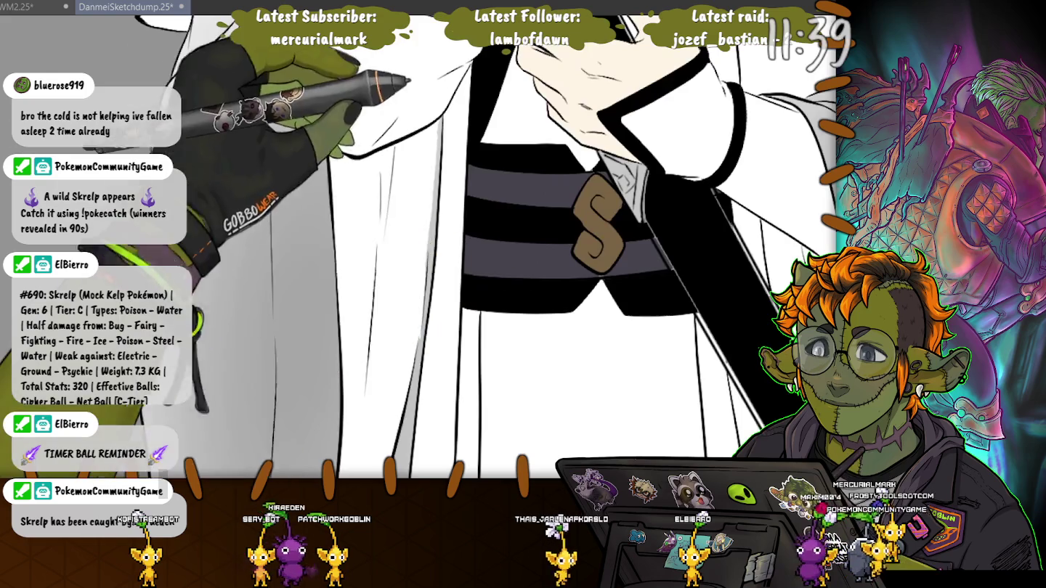
Pan to the sword hilt, hair and face, and select the ornate sword guard
{"action": "left_click_drag", "start_coordinate": [408, 217], "coordinate": [571, 473]}
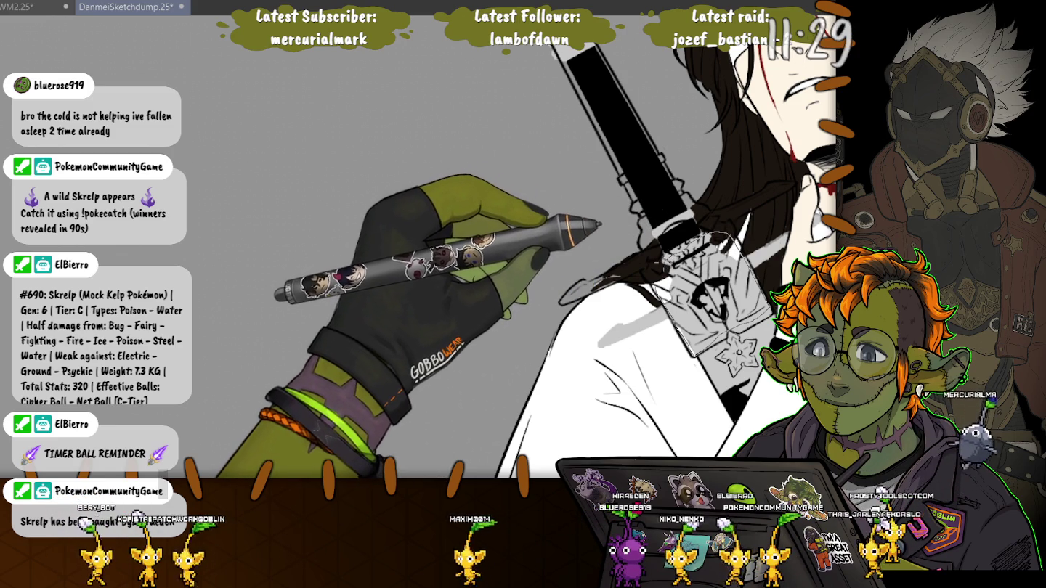
{"action": "left_click_drag", "start_coordinate": [712, 234], "coordinate": [676, 243]}
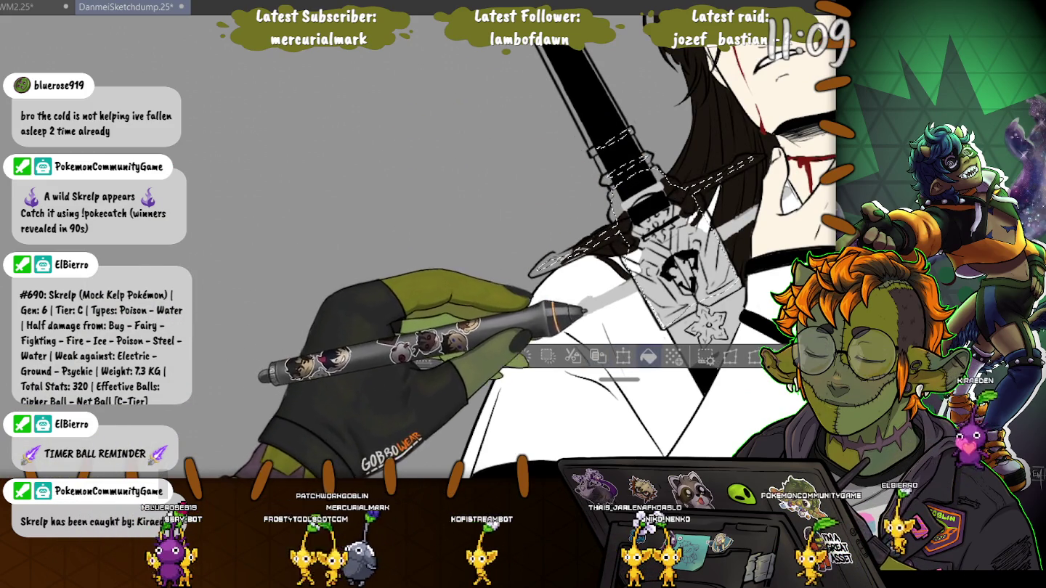
Clear the sword-guard selection and move the view over to the sword pommel
{"action": "key", "text": "ctrl+d"}
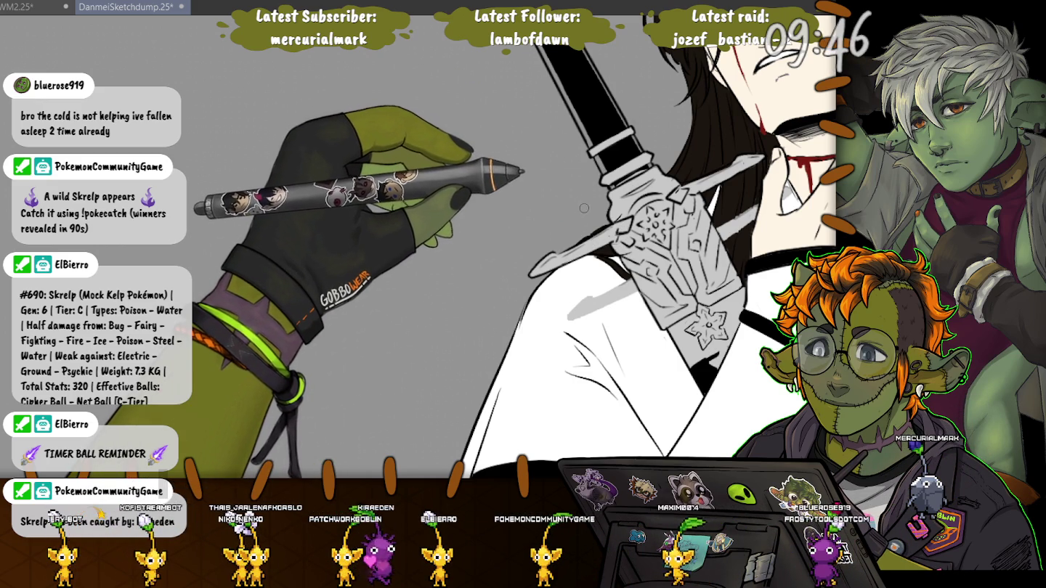
{"action": "left_click_drag", "start_coordinate": [574, 202], "coordinate": [685, 207]}
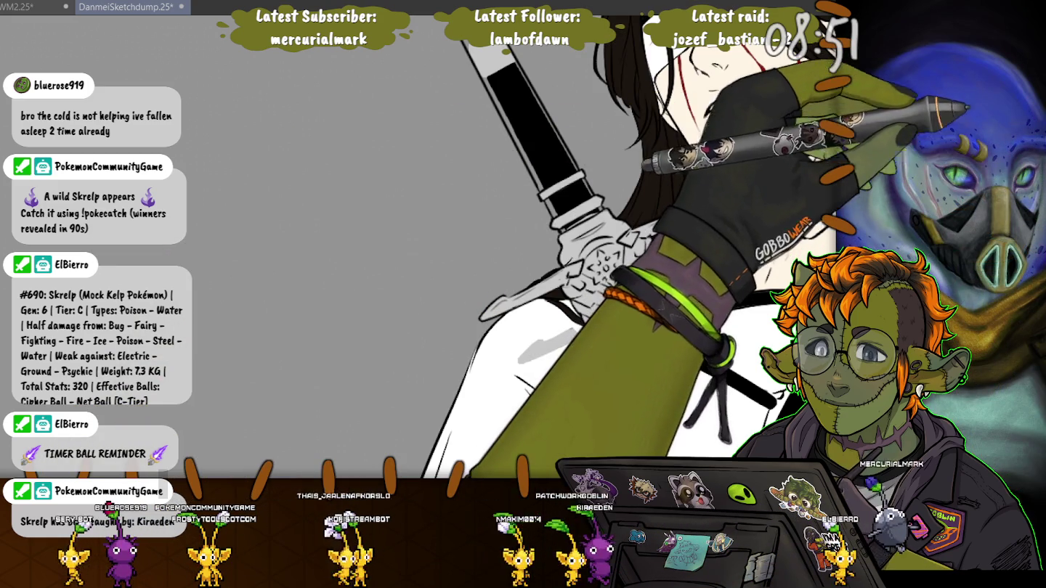
Delete the stray grey stroke beside the sword and rotate the view toward the hilt and face
{"action": "left_click_drag", "start_coordinate": [558, 324], "coordinate": [508, 371]}
{"action": "key", "text": "Delete"}
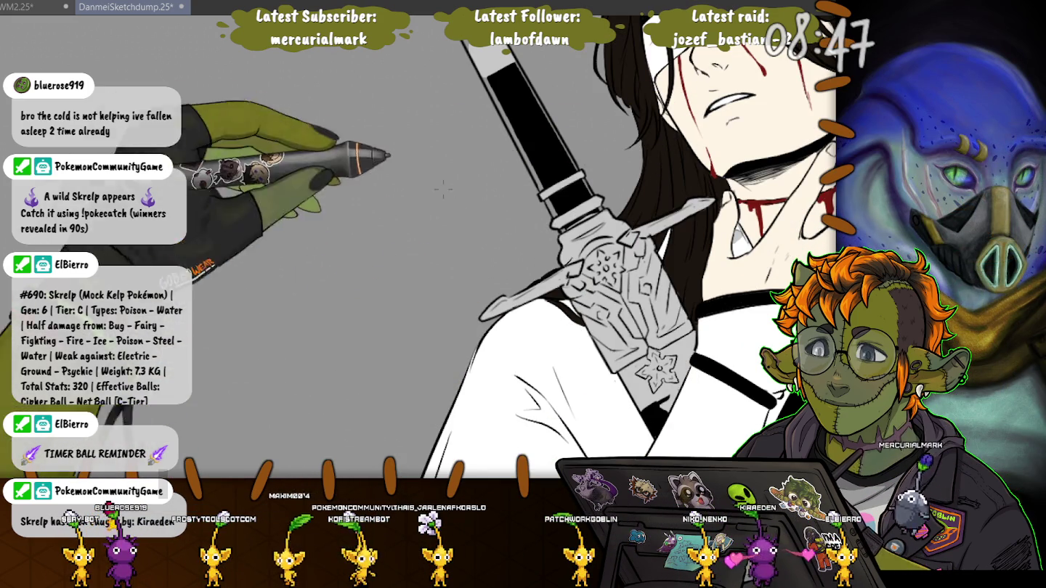
{"action": "mouse_move", "coordinate": [555, 396]}
{"action": "left_mouse_down"}
{"action": "mouse_move", "coordinate": [363, 263]}
{"action": "mouse_move", "coordinate": [318, 106]}
{"action": "mouse_move", "coordinate": [378, 95]}
{"action": "mouse_move", "coordinate": [444, 186]}
{"action": "mouse_move", "coordinate": [514, 392]}
{"action": "left_mouse_up"}
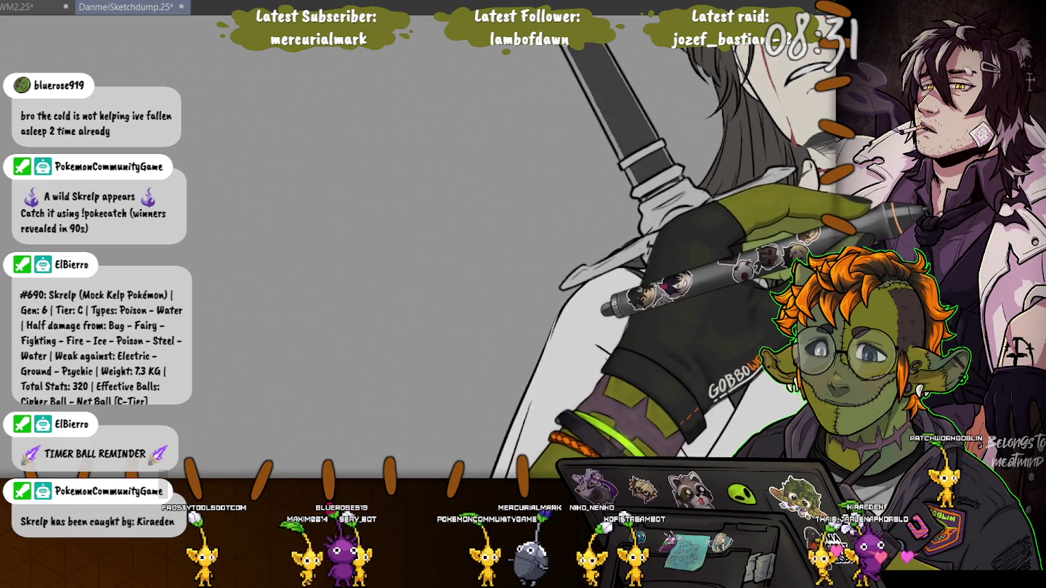
{"action": "left_click_drag", "start_coordinate": [621, 181], "coordinate": [621, 247]}
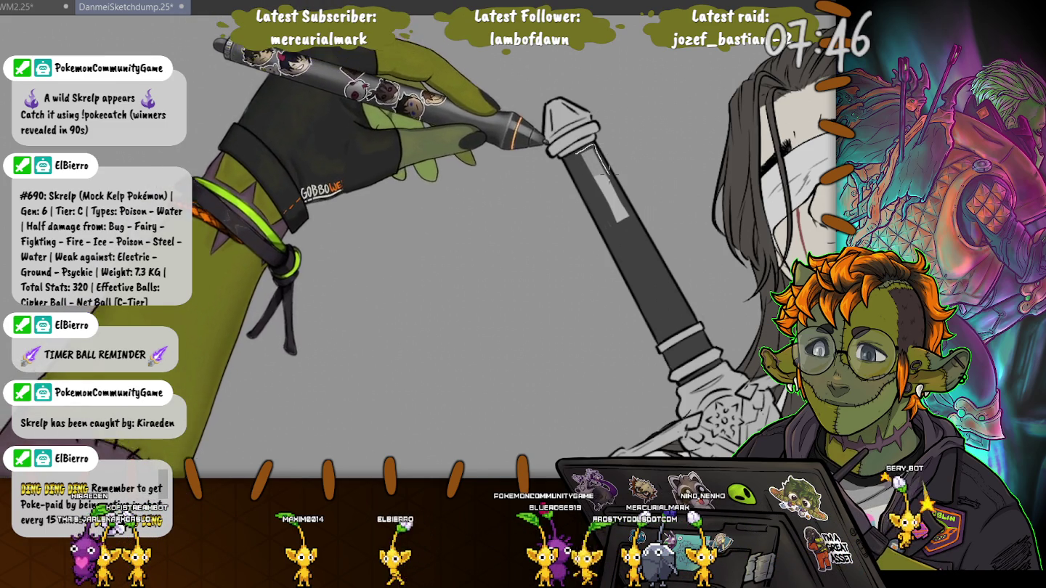
Drag a selection around the light rectangle on the sword's dark grip below the pommel
{"action": "left_click_drag", "start_coordinate": [580, 151], "coordinate": [584, 156]}
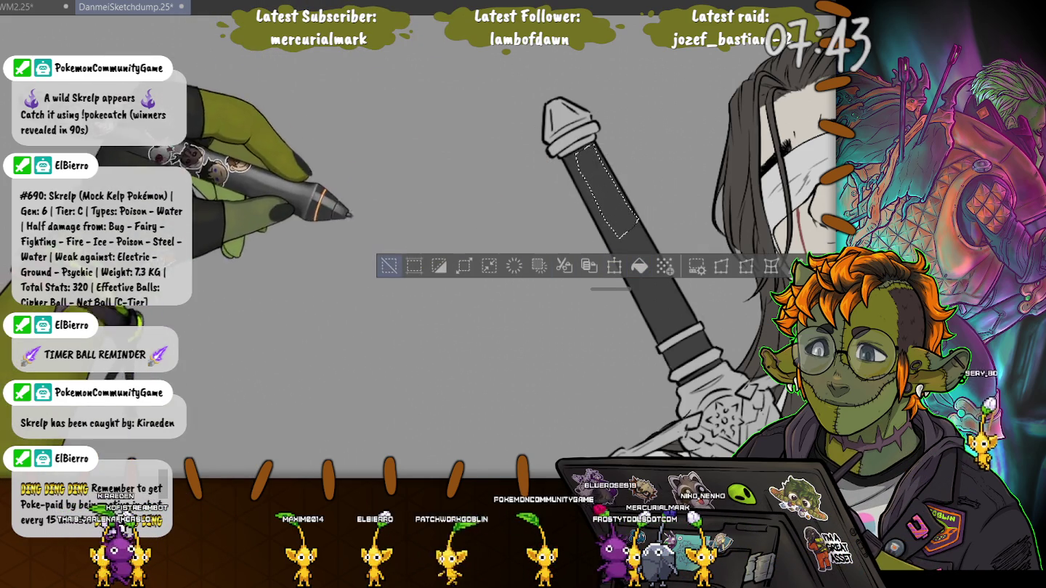
Scroll up toward the sleeve and the wrist guard with its two snowflake ornaments
{"action": "scroll", "coordinate": [654, 407], "scroll_direction": "up", "scroll_amount": 3}
{"action": "scroll", "coordinate": [574, 247], "scroll_direction": "up", "scroll_amount": 2}
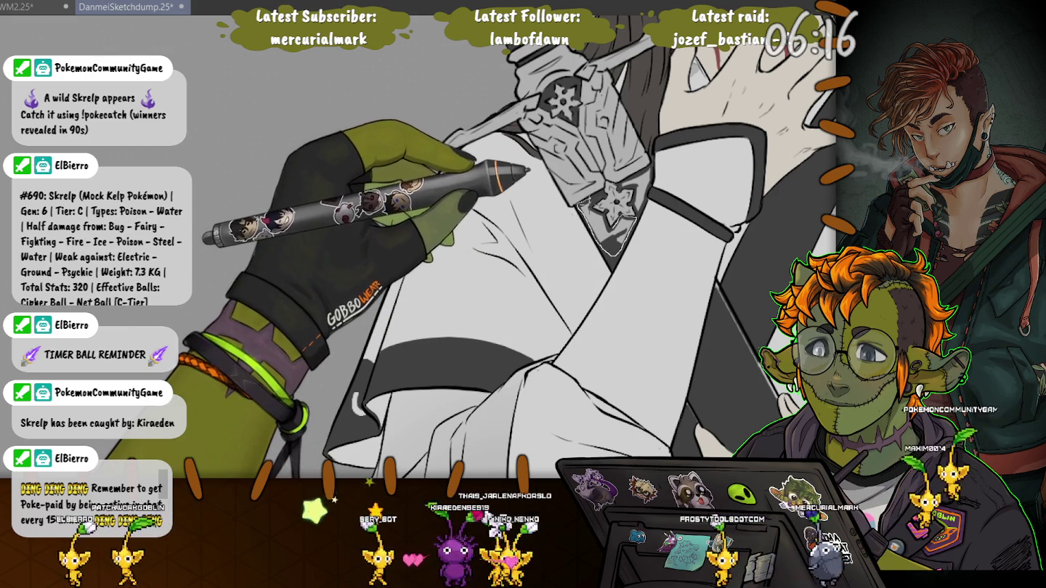
Lasso-select the star-patterned wrist cloth, then rotate and pan the canvas to the sleeve and robe folds
{"action": "left_click_drag", "start_coordinate": [581, 205], "coordinate": [640, 207]}
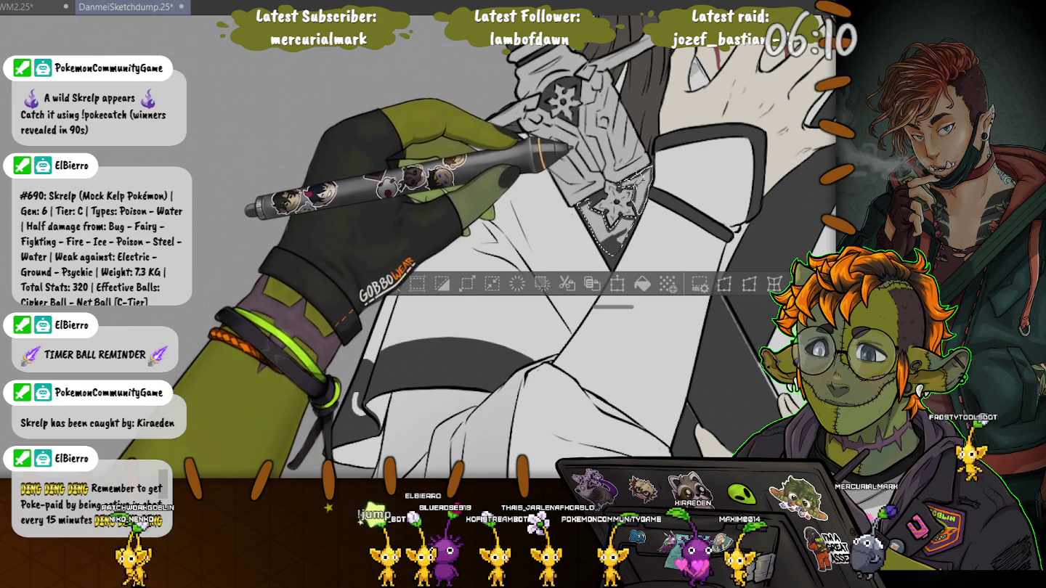
{"action": "left_click_drag", "start_coordinate": [508, 218], "coordinate": [581, 182]}
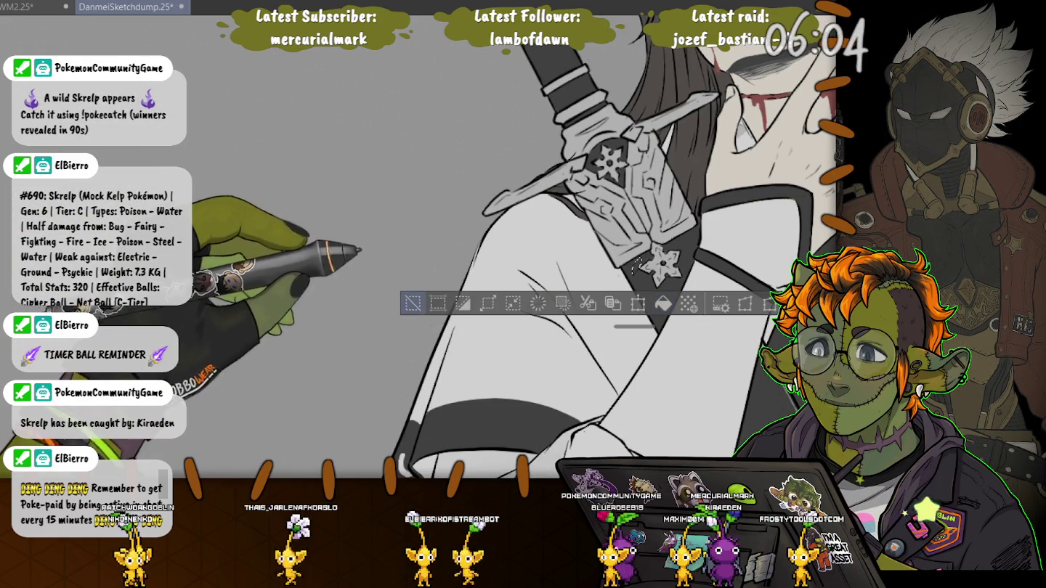
{"action": "left_click_drag", "start_coordinate": [439, 138], "coordinate": [480, 189]}
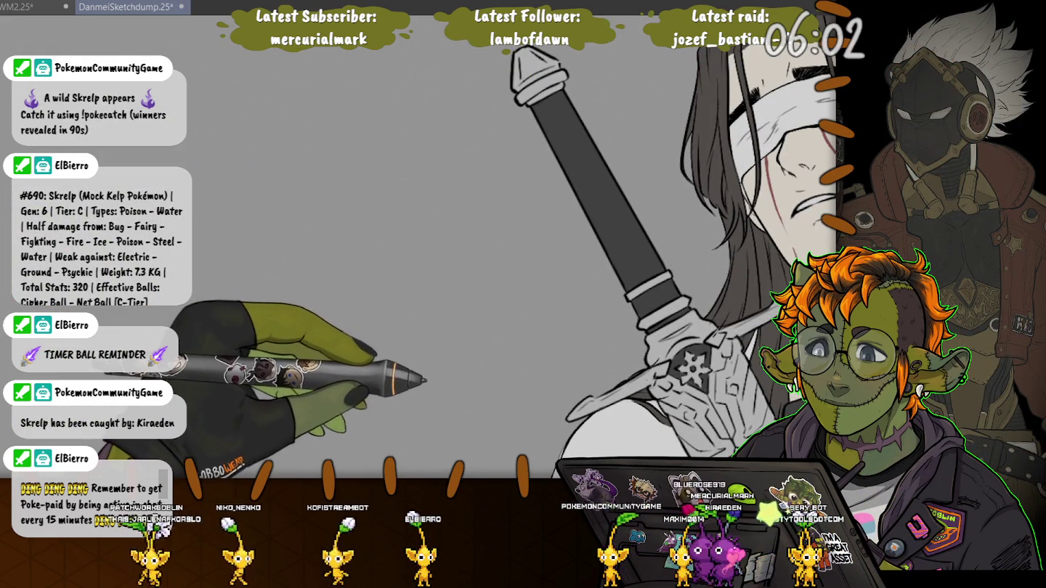
{"action": "left_click_drag", "start_coordinate": [690, 363], "coordinate": [631, 43]}
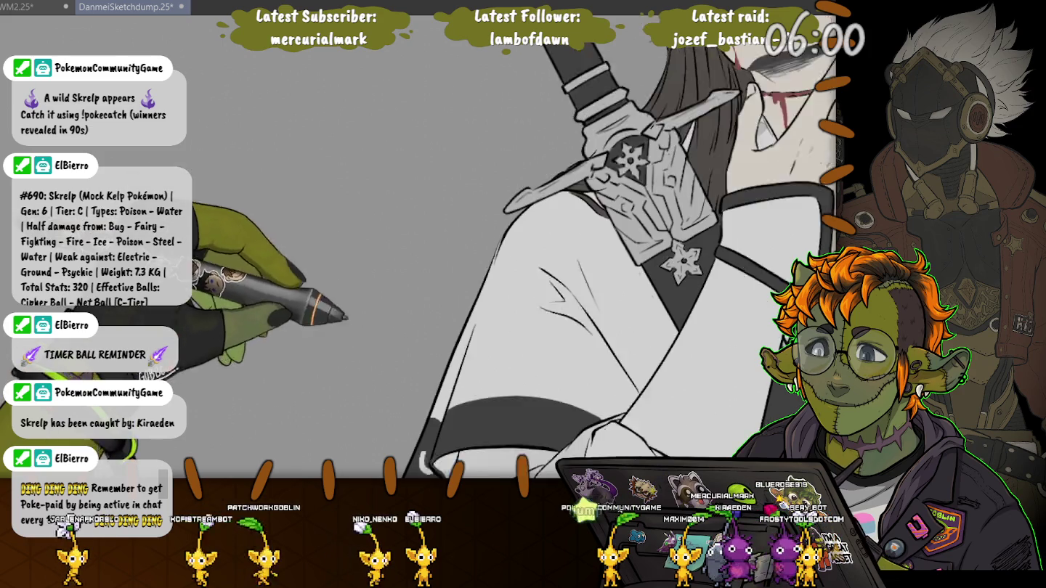
{"action": "left_click_drag", "start_coordinate": [524, 326], "coordinate": [523, 146]}
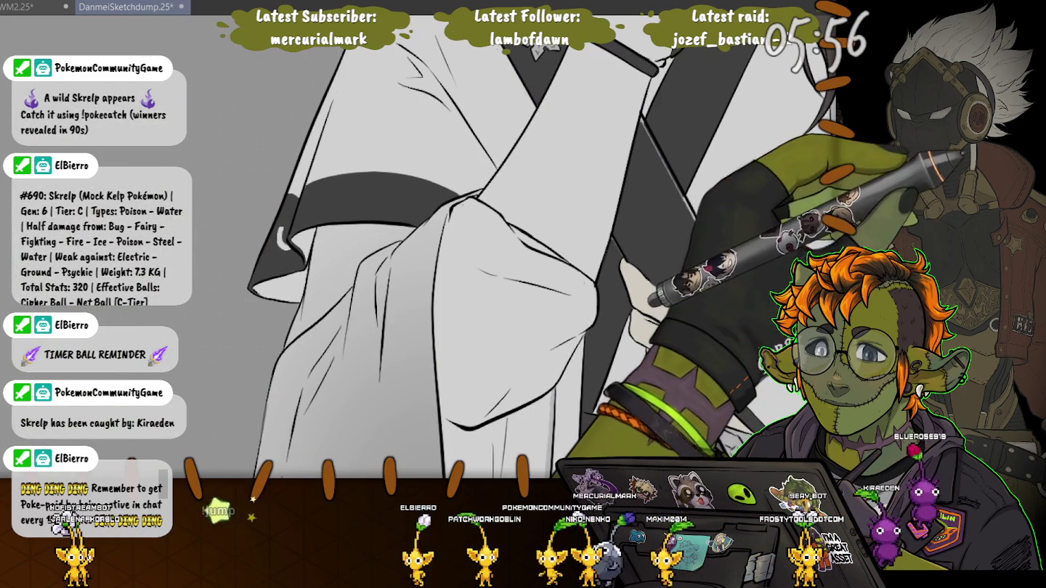
Angle the view and zoom in closely on the long vertical robe folds
{"action": "left_click_drag", "start_coordinate": [581, 217], "coordinate": [641, 125]}
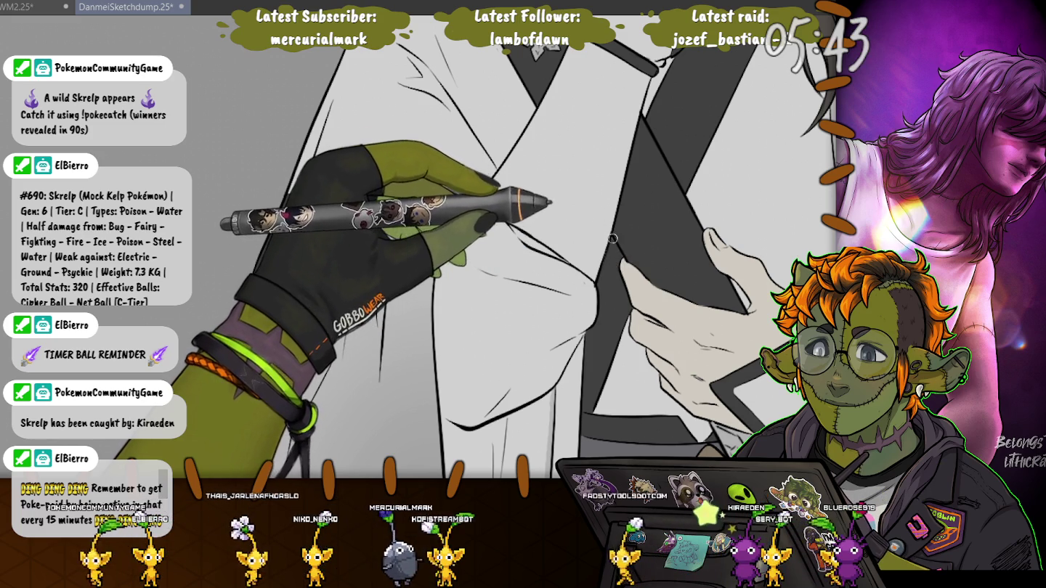
{"action": "scroll", "coordinate": [549, 127], "scroll_direction": "down", "scroll_amount": 3}
{"action": "scroll", "coordinate": [654, 219], "scroll_direction": "down", "scroll_amount": 3}
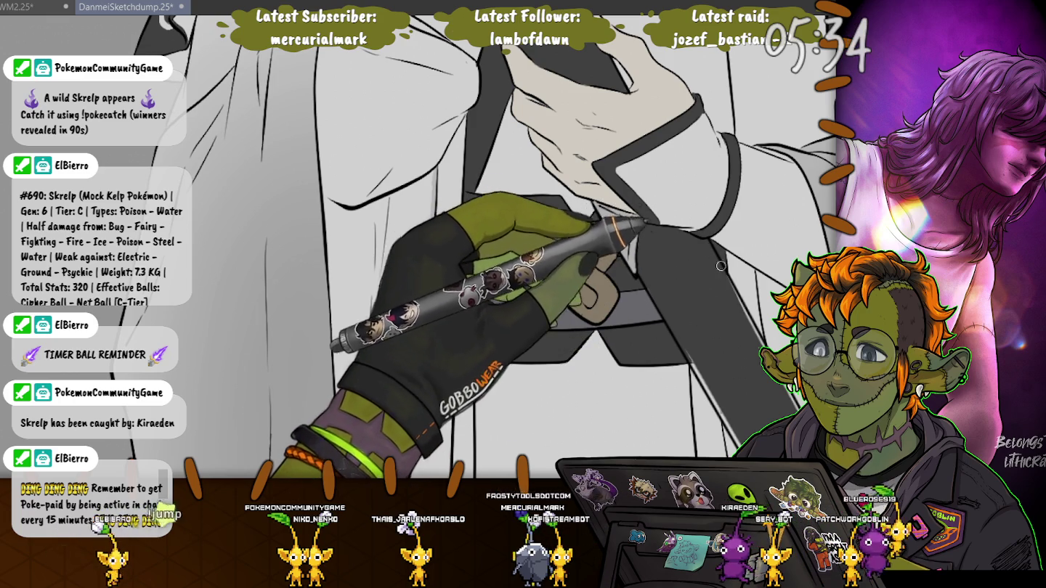
{"action": "scroll", "coordinate": [716, 257], "scroll_direction": "down", "scroll_amount": 2}
{"action": "scroll", "coordinate": [617, 148], "scroll_direction": "down", "scroll_amount": 3}
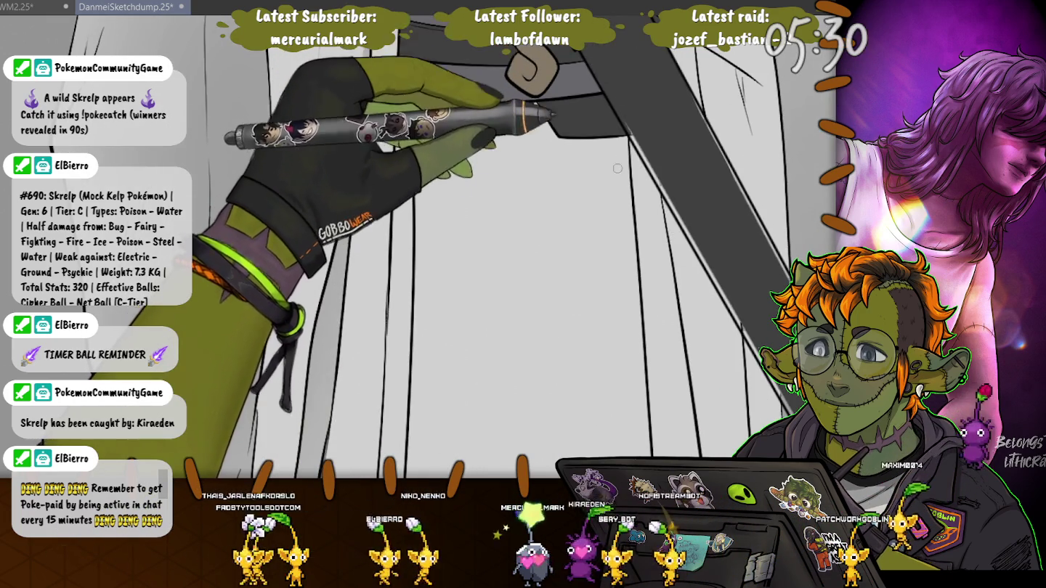
{"action": "scroll", "coordinate": [619, 147], "scroll_direction": "down", "scroll_amount": 2}
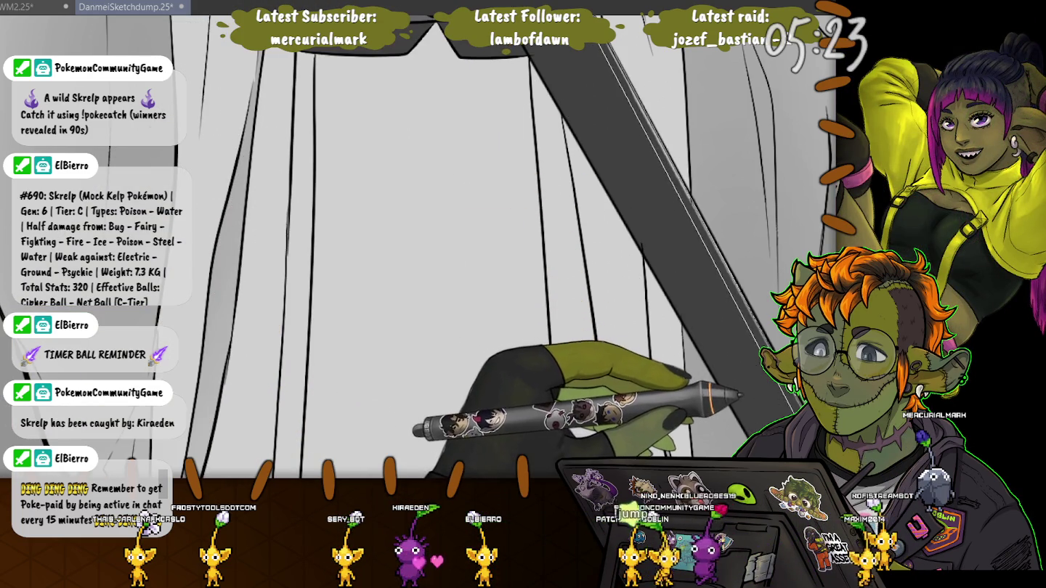
{"action": "scroll", "coordinate": [407, 246], "scroll_direction": "down", "scroll_amount": 2}
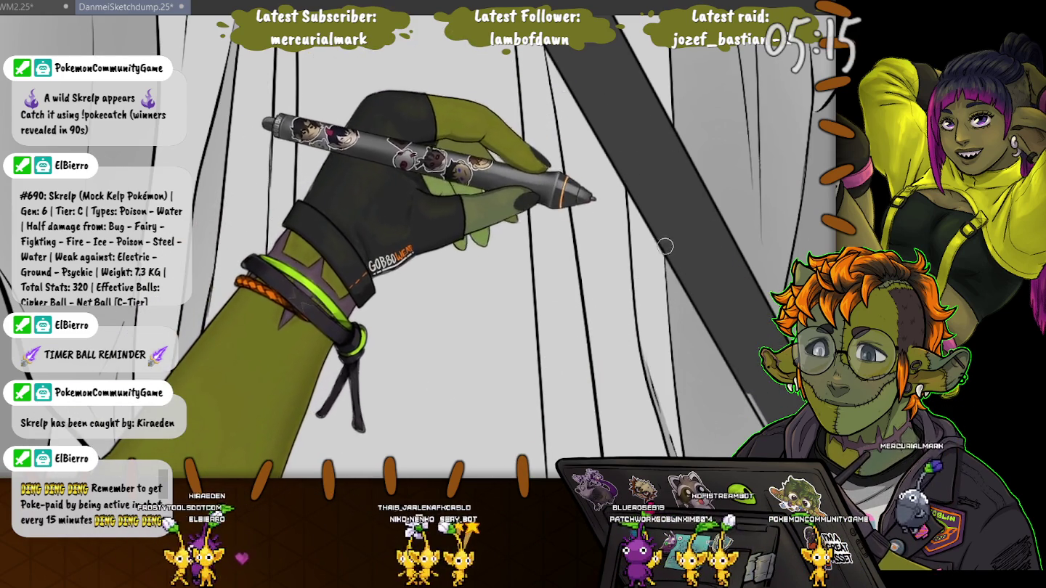
{"action": "scroll", "coordinate": [419, 247], "scroll_direction": "down", "scroll_amount": 5}
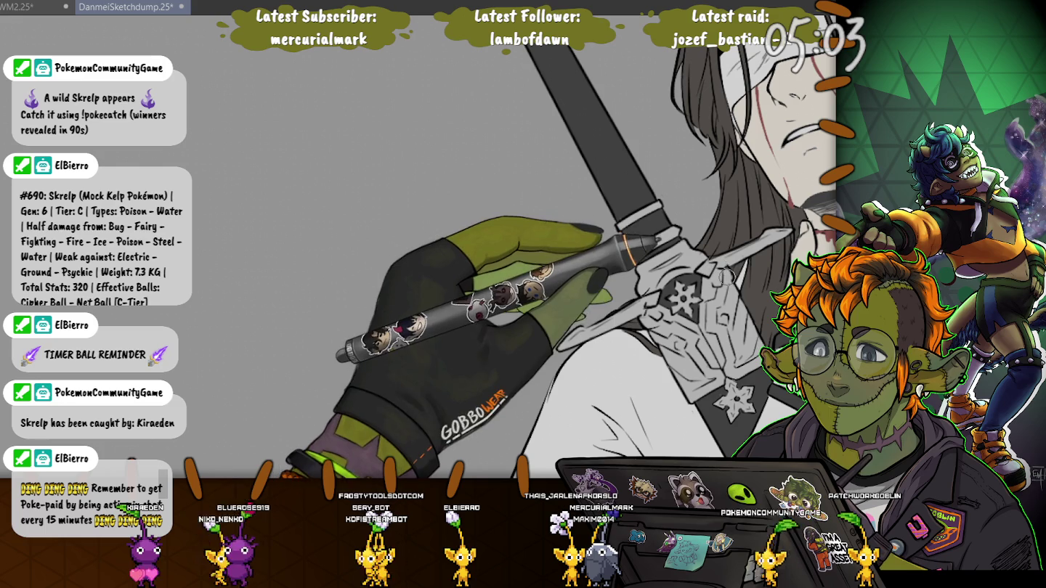
{"action": "scroll", "coordinate": [435, 247], "scroll_direction": "down", "scroll_amount": 5}
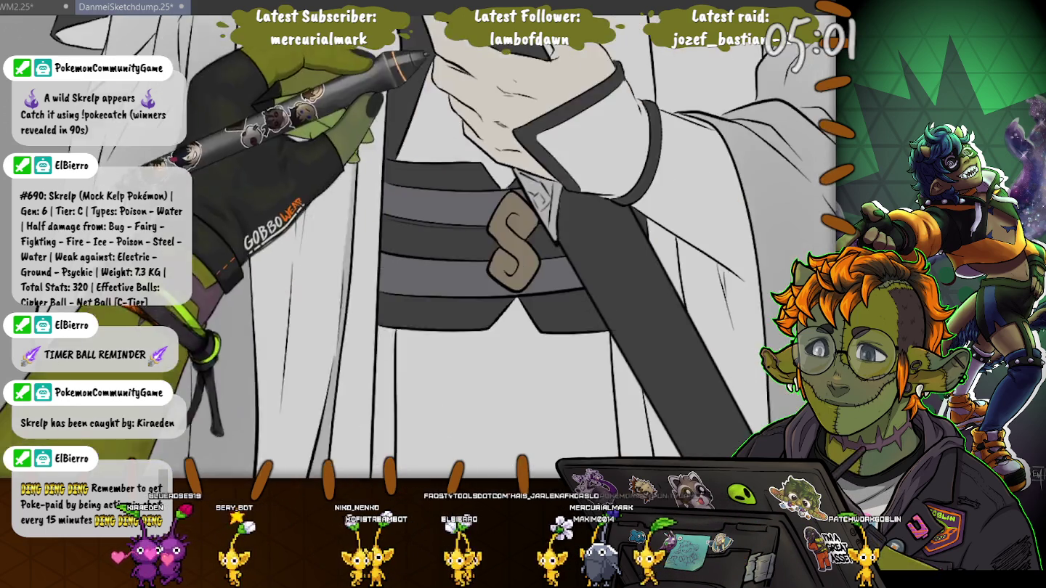
{"action": "scroll", "coordinate": [703, 247], "scroll_direction": "down", "scroll_amount": 3}
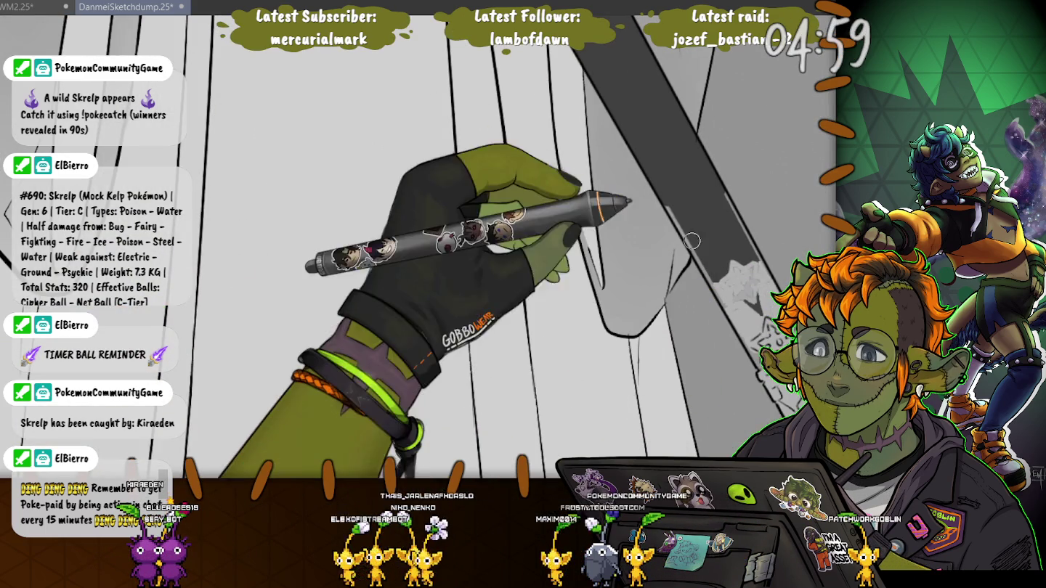
Brush two soft grey strokes along a robe fold, then select the white gap beside it
{"action": "left_click_drag", "start_coordinate": [746, 342], "coordinate": [661, 186]}
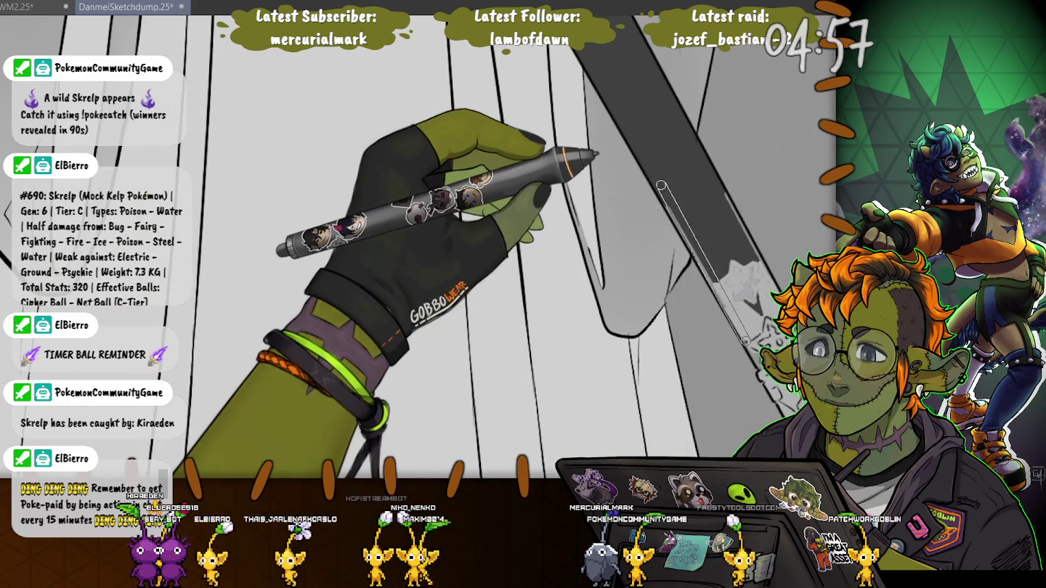
{"action": "left_click_drag", "start_coordinate": [760, 292], "coordinate": [707, 167]}
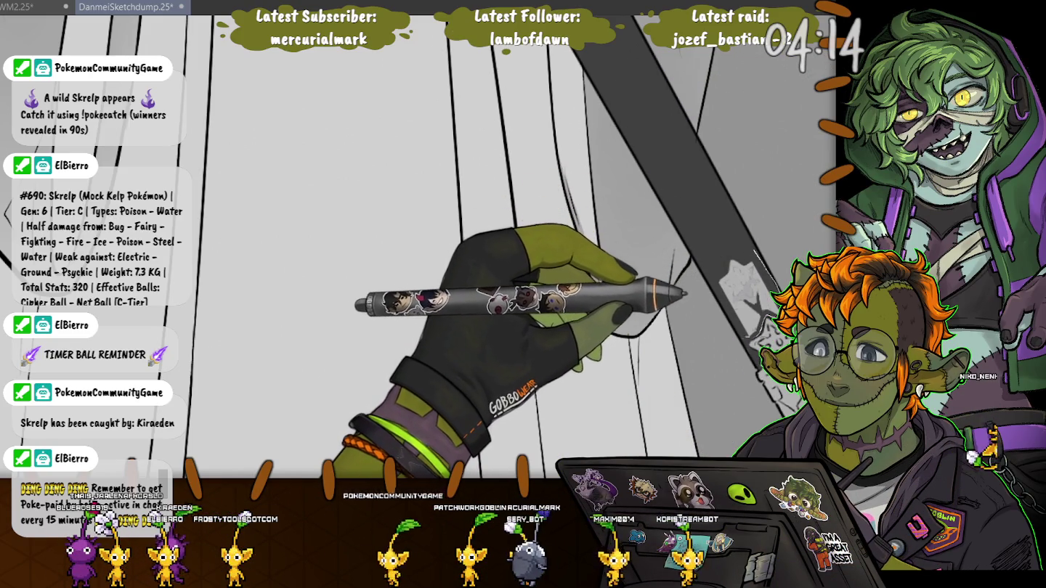
{"action": "left_click_drag", "start_coordinate": [709, 254], "coordinate": [712, 258]}
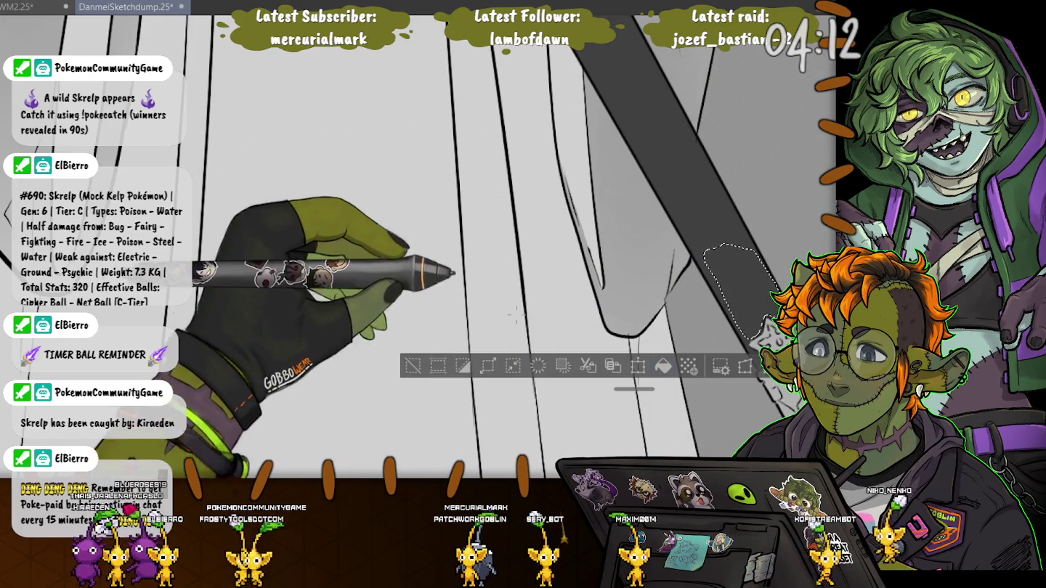
Clear the white-gap selection, then zoom out and grey-shade the sleeves, neck hand and dagger guard
{"action": "key", "text": "ctrl+d"}
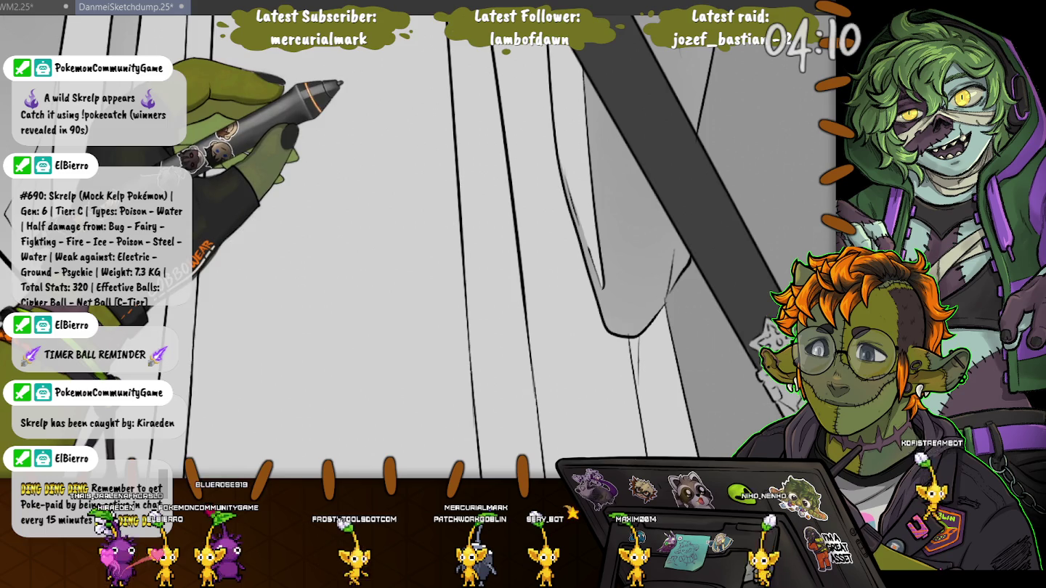
{"action": "scroll", "coordinate": [418, 247], "scroll_direction": "down", "scroll_amount": 5}
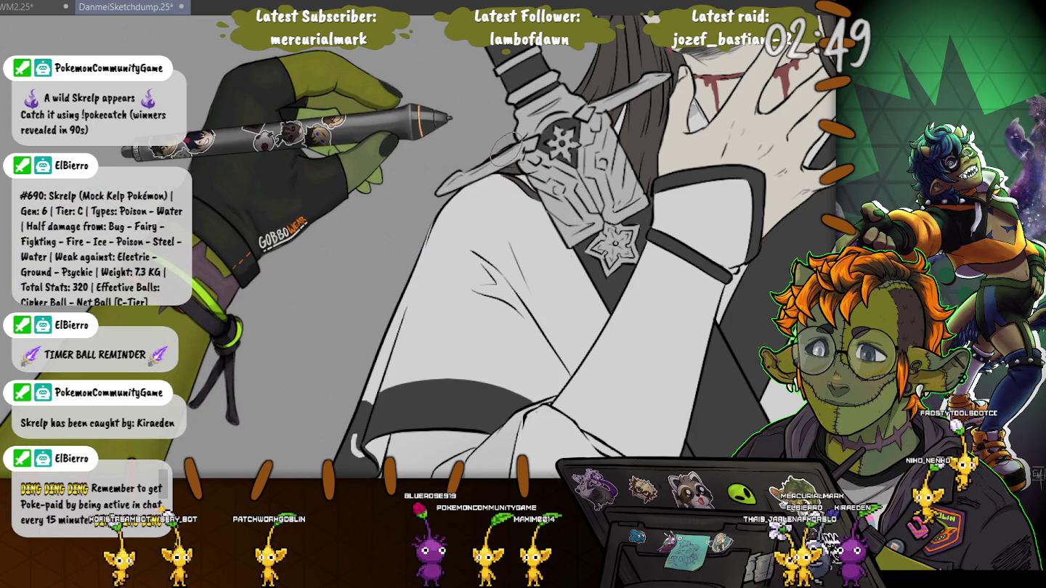
{"action": "scroll", "coordinate": [501, 152], "scroll_direction": "down", "scroll_amount": 5}
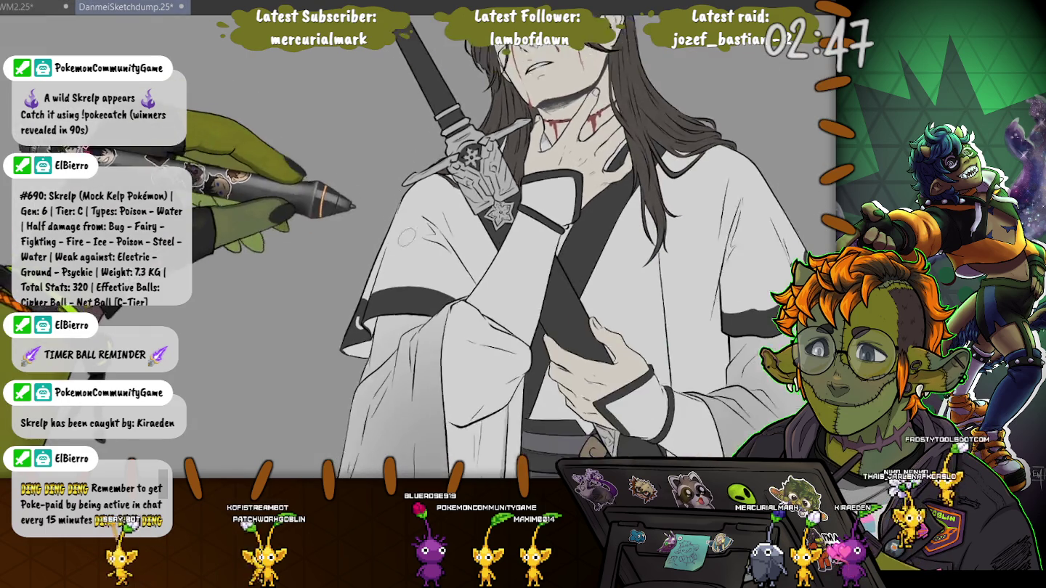
Zoom out and save the illustration with Ctrl+S
{"action": "scroll", "coordinate": [501, 152], "scroll_direction": "down", "scroll_amount": 2}
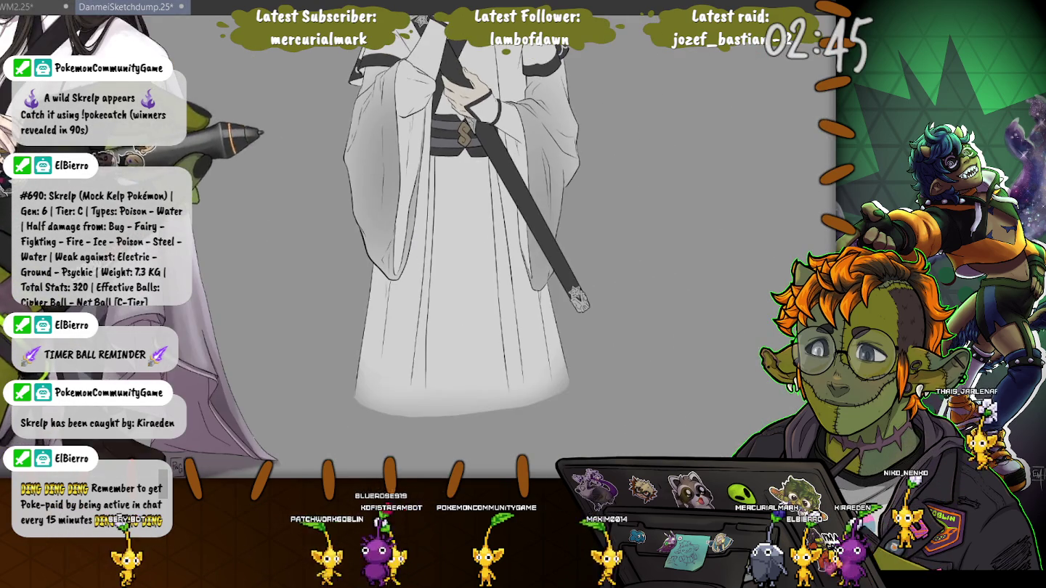
{"action": "scroll", "coordinate": [501, 152], "scroll_direction": "down", "scroll_amount": 2}
{"action": "key", "text": "ctrl+s"}
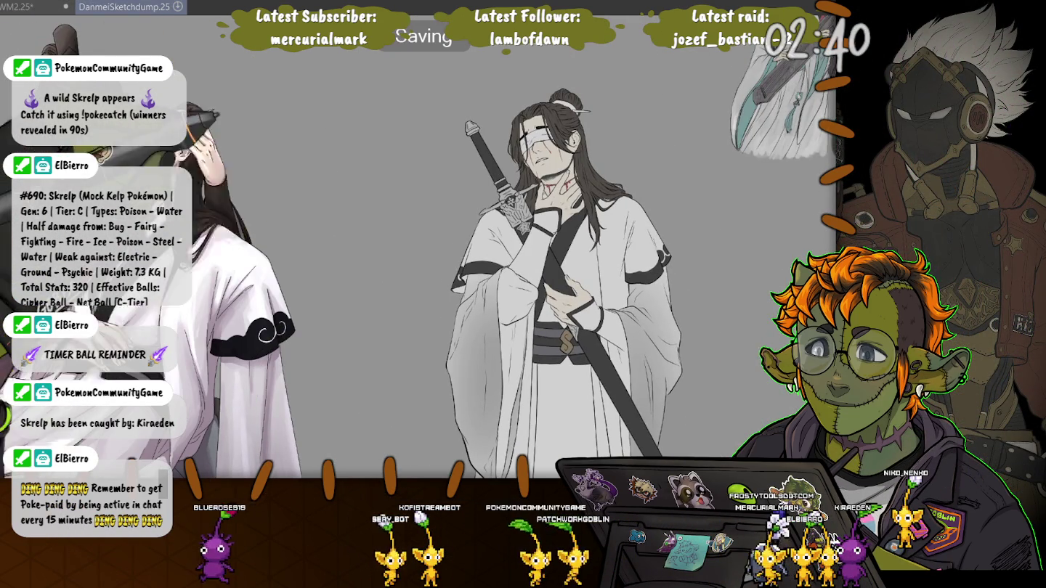
Zoom in on the torso and paint grey shading over the chest folds and sash
{"action": "scroll", "coordinate": [365, 157], "scroll_direction": "up", "scroll_amount": 2}
{"action": "scroll", "coordinate": [292, 148], "scroll_direction": "up", "scroll_amount": 2}
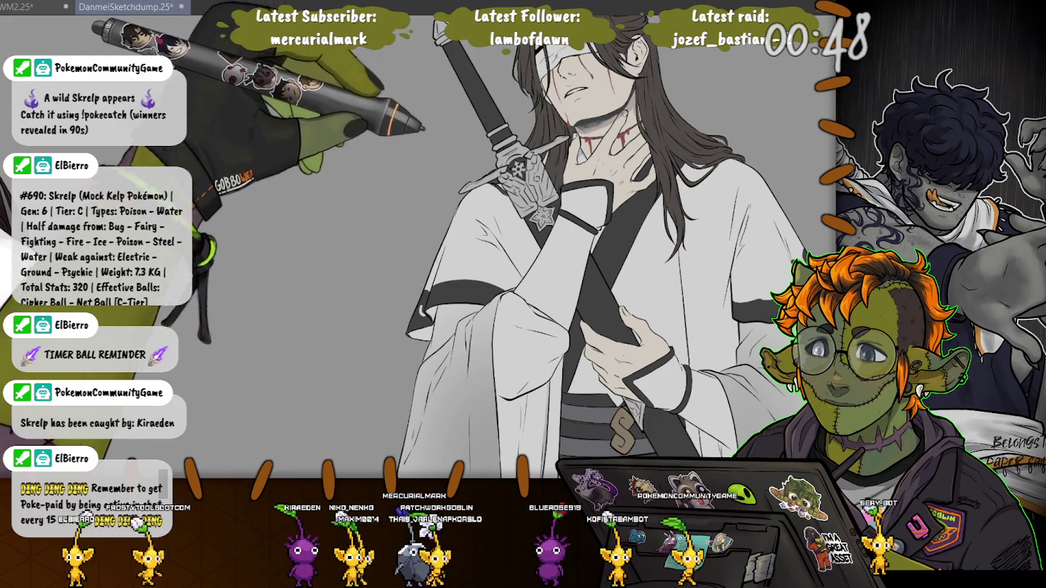
{"action": "scroll", "coordinate": [617, 255], "scroll_direction": "down", "scroll_amount": 3}
Zoom in and add more grey brush shading to the robe collar and sleeves
{"action": "scroll", "coordinate": [618, 254], "scroll_direction": "up", "scroll_amount": 3}
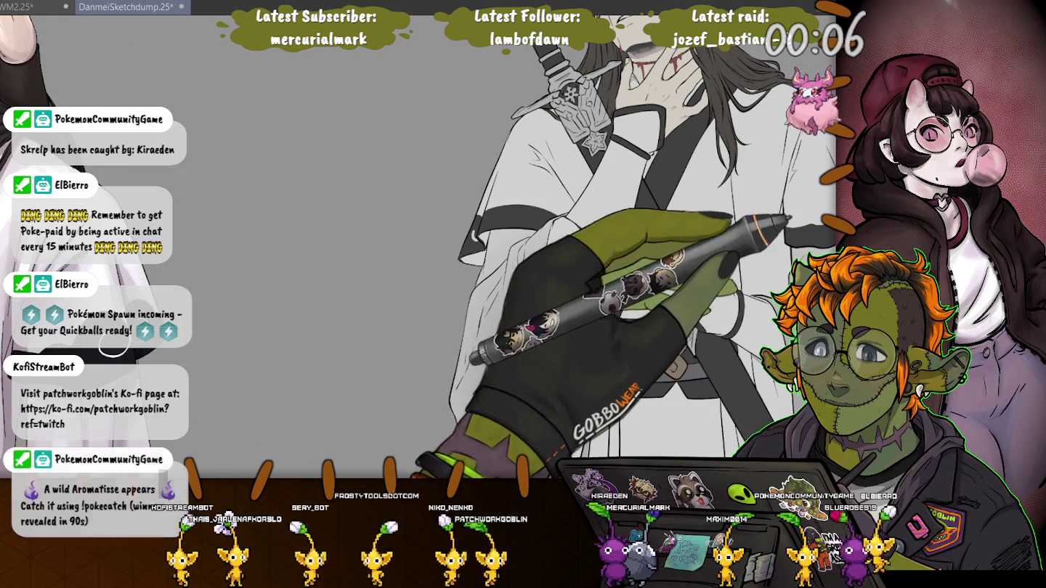
{"action": "scroll", "coordinate": [624, 247], "scroll_direction": "up", "scroll_amount": 10}
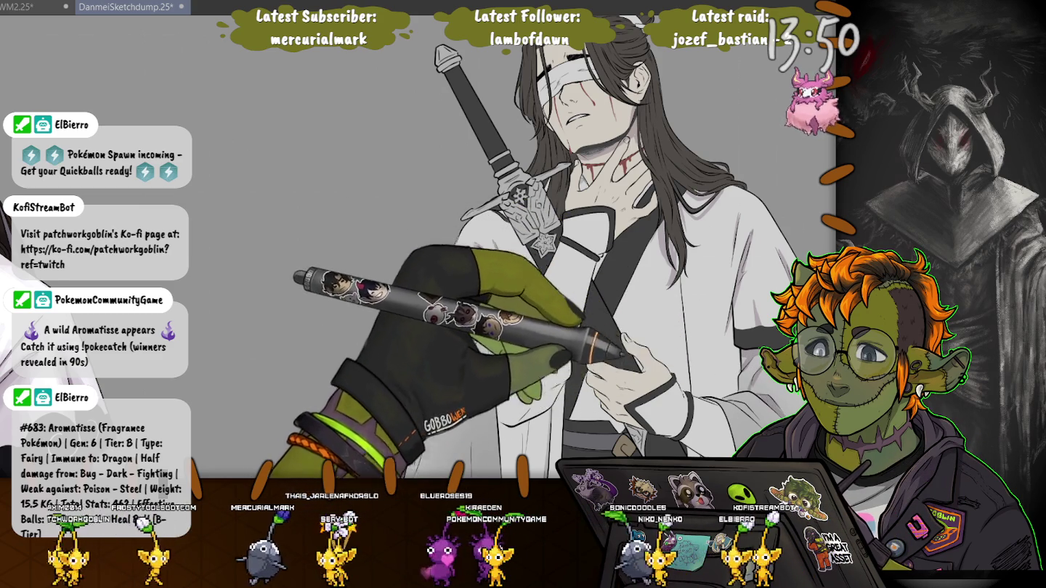
Paint soft grey shadows into the chest folds and down the long hanging sleeve
{"action": "scroll", "coordinate": [494, 246], "scroll_direction": "down", "scroll_amount": 3}
{"action": "scroll", "coordinate": [494, 247], "scroll_direction": "down", "scroll_amount": 2}
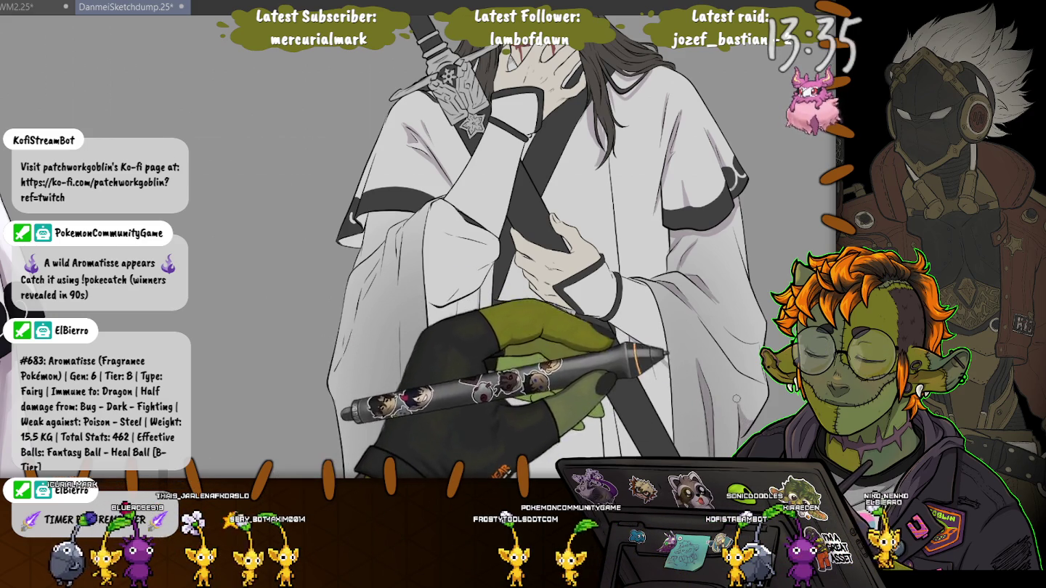
{"action": "scroll", "coordinate": [717, 330], "scroll_direction": "down", "scroll_amount": 2}
{"action": "scroll", "coordinate": [723, 356], "scroll_direction": "down", "scroll_amount": 2}
{"action": "scroll", "coordinate": [727, 385], "scroll_direction": "down", "scroll_amount": 2}
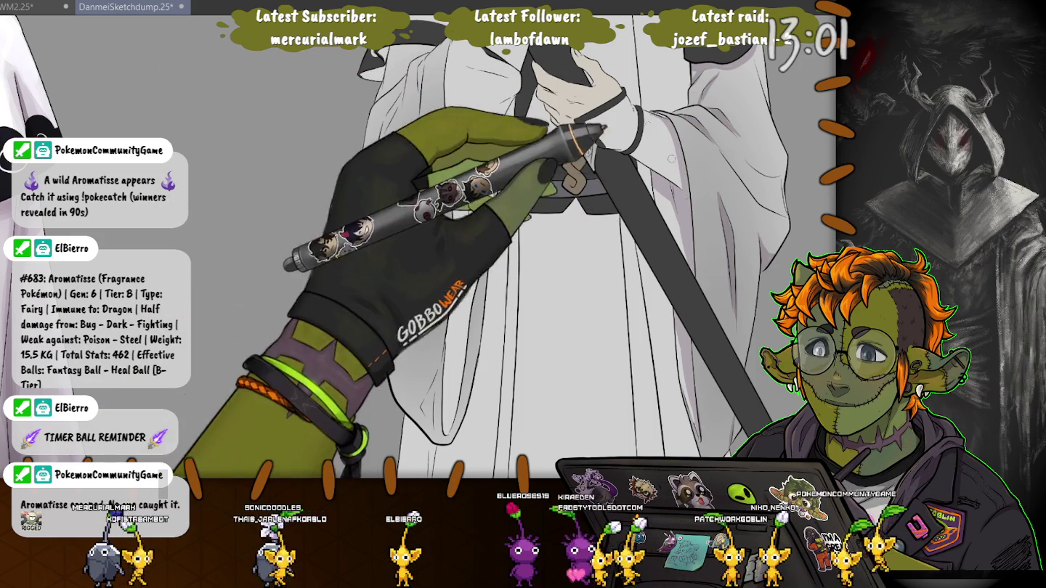
{"action": "scroll", "coordinate": [480, 247], "scroll_direction": "up", "scroll_amount": 3}
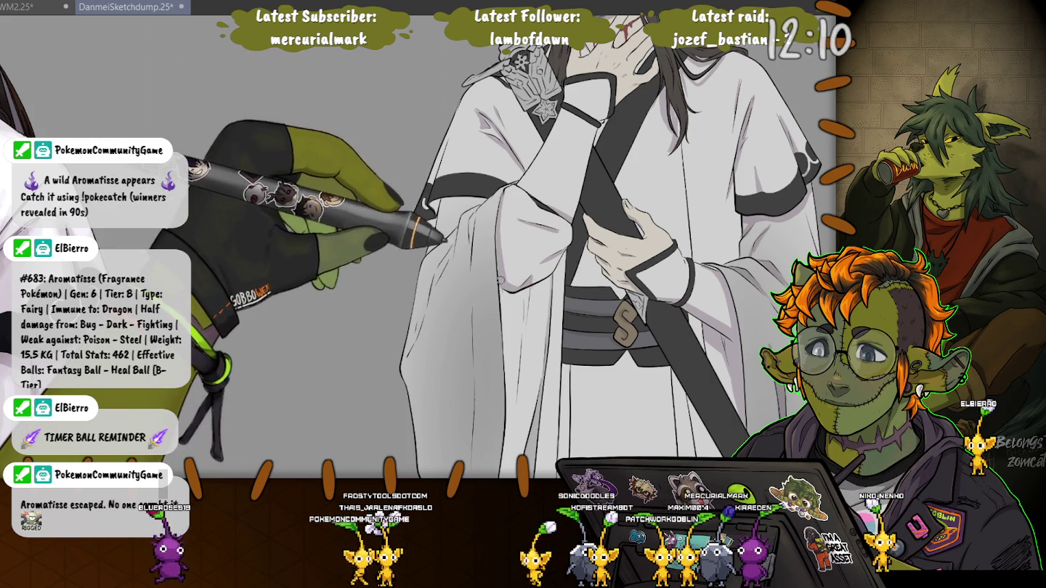
Grey-shade the wide sleeves and the striped sash bands around the S-shaped buckle
{"action": "scroll", "coordinate": [614, 239], "scroll_direction": "down", "scroll_amount": 3}
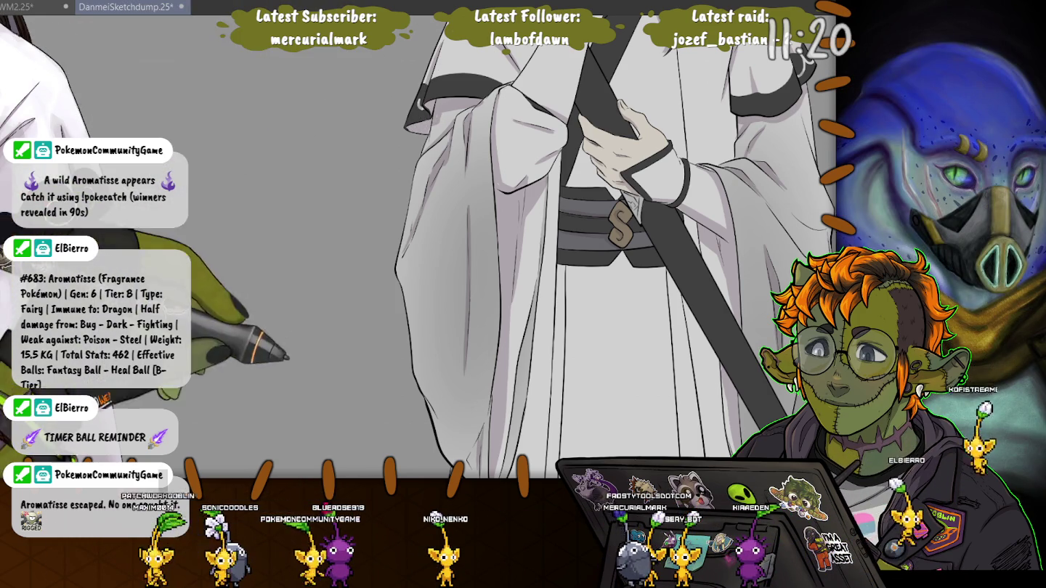
Paint soft grey along the lower drapery's vertical folds, then zoom out to the torso and sash
{"action": "scroll", "coordinate": [407, 254], "scroll_direction": "down", "scroll_amount": 3}
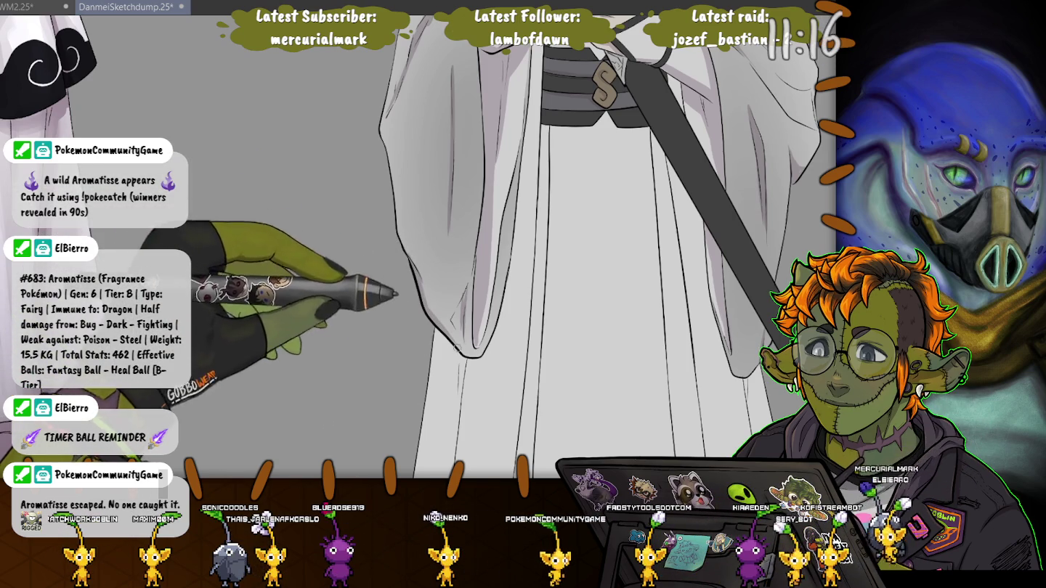
{"action": "scroll", "coordinate": [447, 239], "scroll_direction": "down", "scroll_amount": 4}
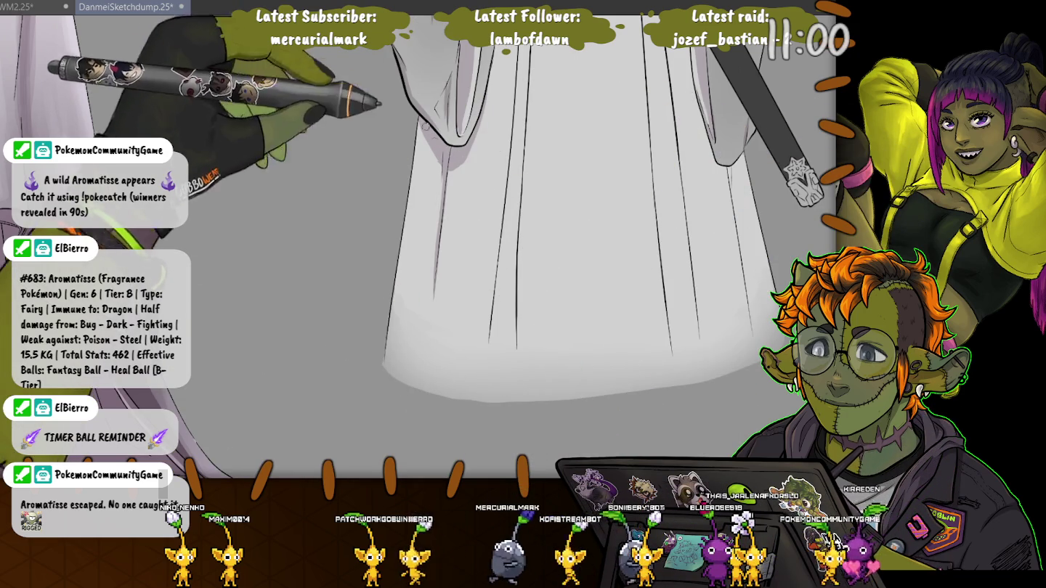
{"action": "scroll", "coordinate": [610, 246], "scroll_direction": "up", "scroll_amount": 5}
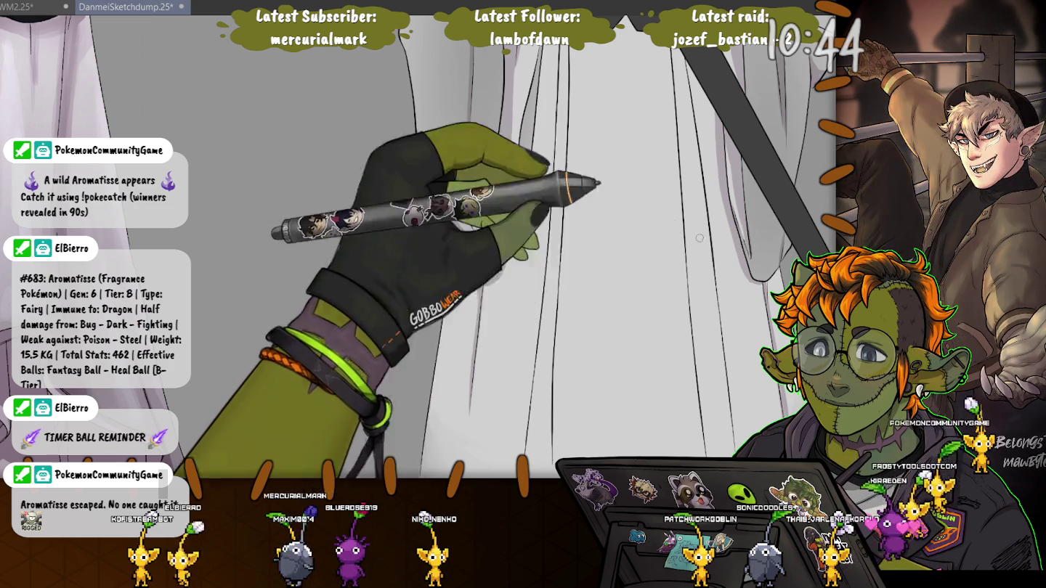
{"action": "key", "text": "ctrl+minus"}
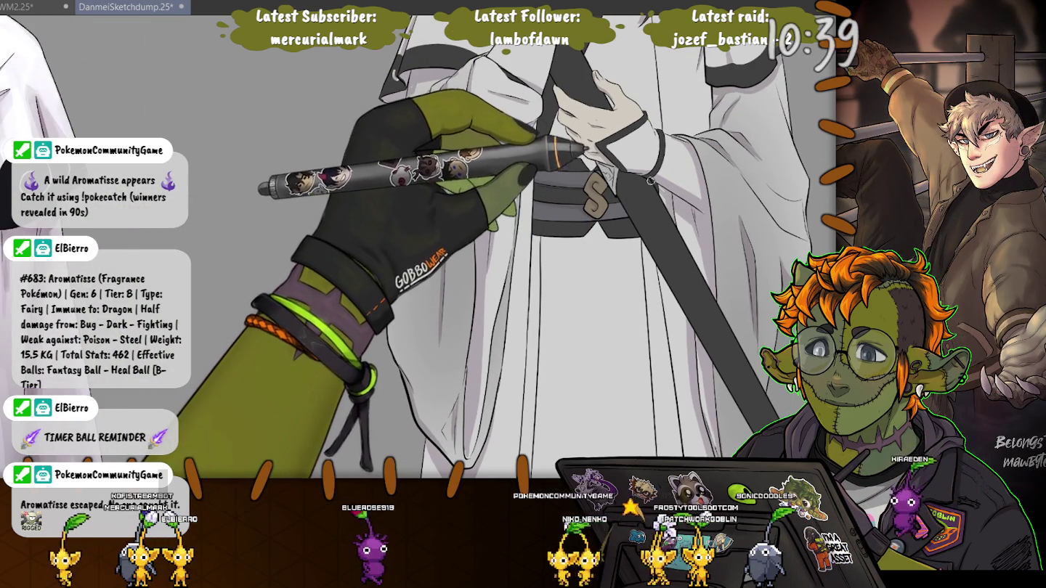
Pan the canvas up to bring the swordsman's blindfolded face into view
{"action": "left_click_drag", "start_coordinate": [656, 193], "coordinate": [707, 439]}
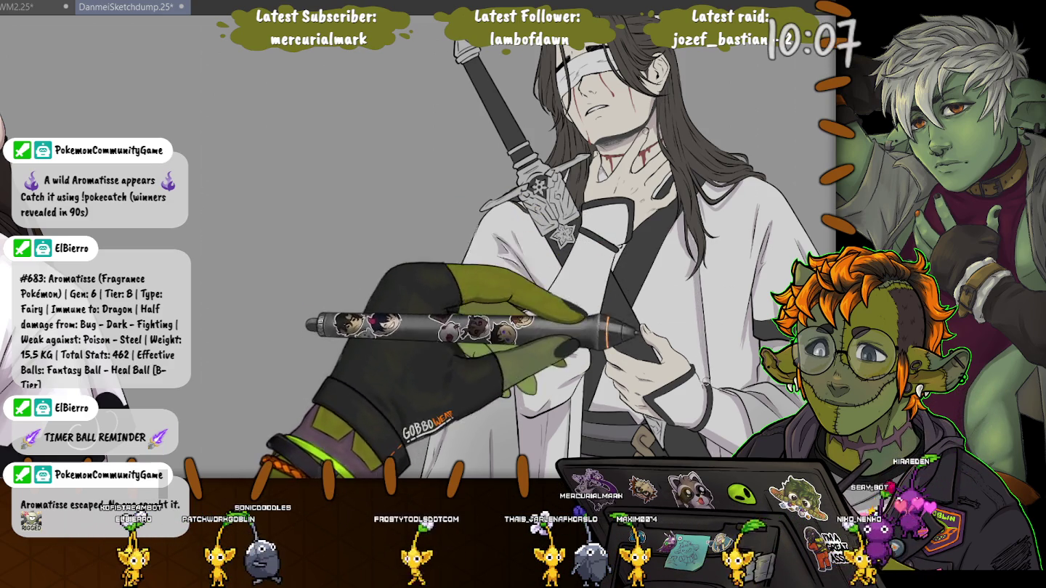
Pan down to the robe panel below the S-buckled sash and paint grey fold lines
{"action": "scroll", "coordinate": [419, 246], "scroll_direction": "down", "scroll_amount": 5}
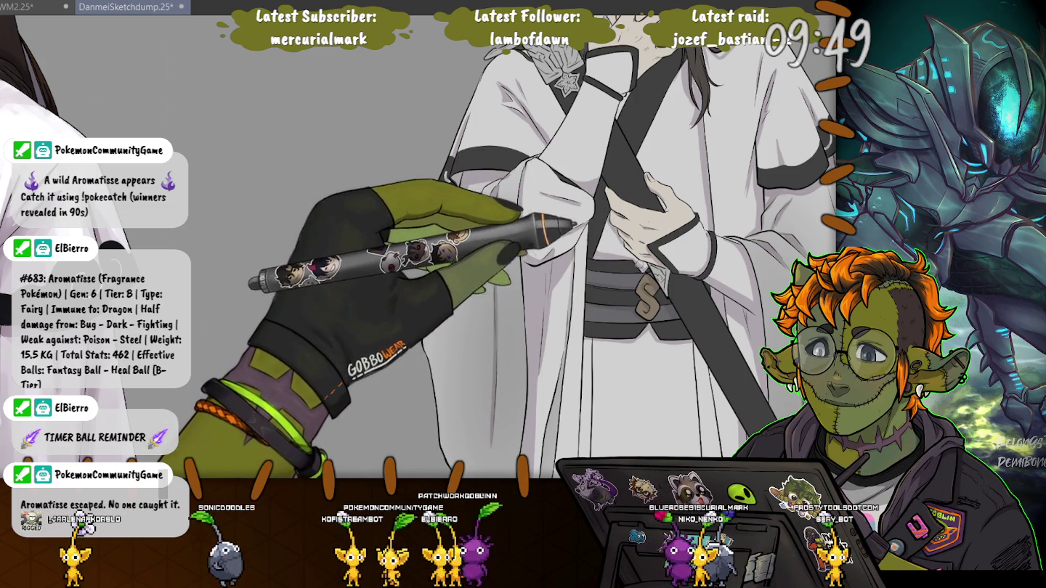
{"action": "left_click_drag", "start_coordinate": [669, 310], "coordinate": [672, 197]}
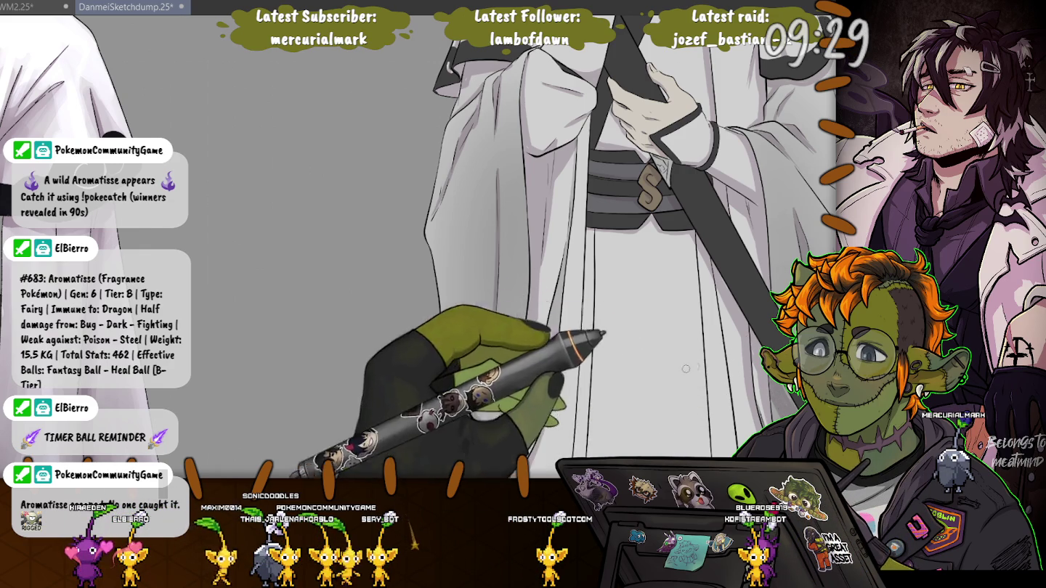
Move in close on the long hanging skirt folds below the belt to darken their grey shading
{"action": "scroll", "coordinate": [509, 246], "scroll_direction": "down", "scroll_amount": 3}
{"action": "scroll", "coordinate": [729, 168], "scroll_direction": "down", "scroll_amount": 3}
{"action": "scroll", "coordinate": [642, 170], "scroll_direction": "up", "scroll_amount": 3}
{"action": "scroll", "coordinate": [642, 170], "scroll_direction": "up", "scroll_amount": 3}
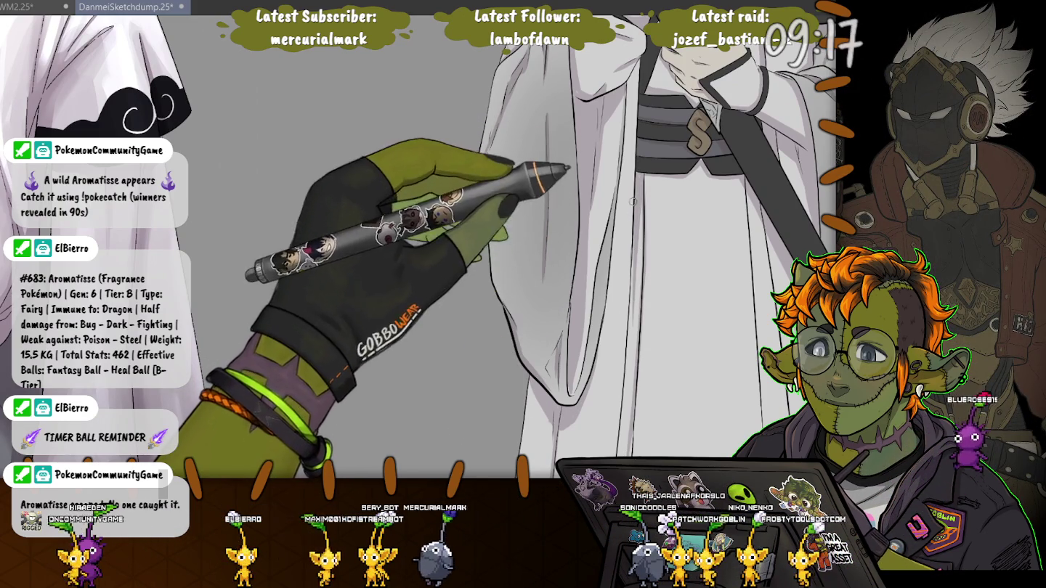
{"action": "left_click_drag", "start_coordinate": [578, 282], "coordinate": [626, 204]}
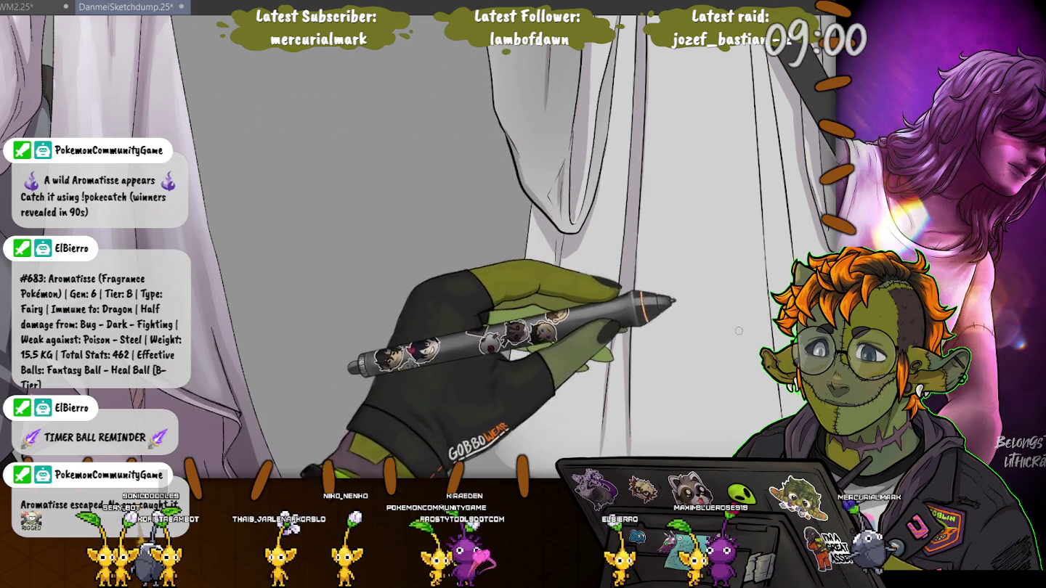
{"action": "scroll", "coordinate": [728, 318], "scroll_direction": "up", "scroll_amount": 5}
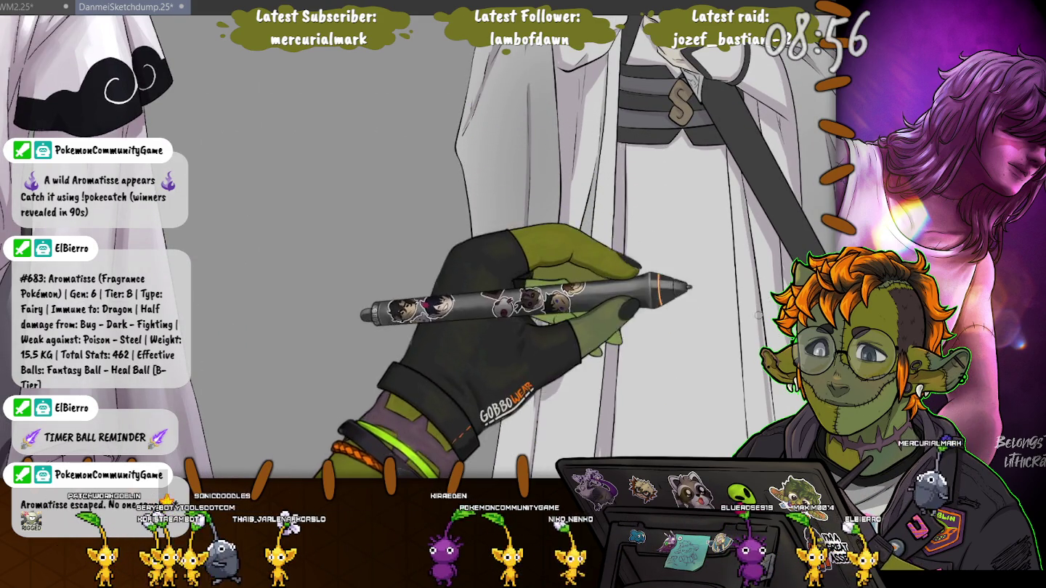
{"action": "scroll", "coordinate": [553, 218], "scroll_direction": "down", "scroll_amount": 2}
{"action": "scroll", "coordinate": [782, 254], "scroll_direction": "down", "scroll_amount": 3}
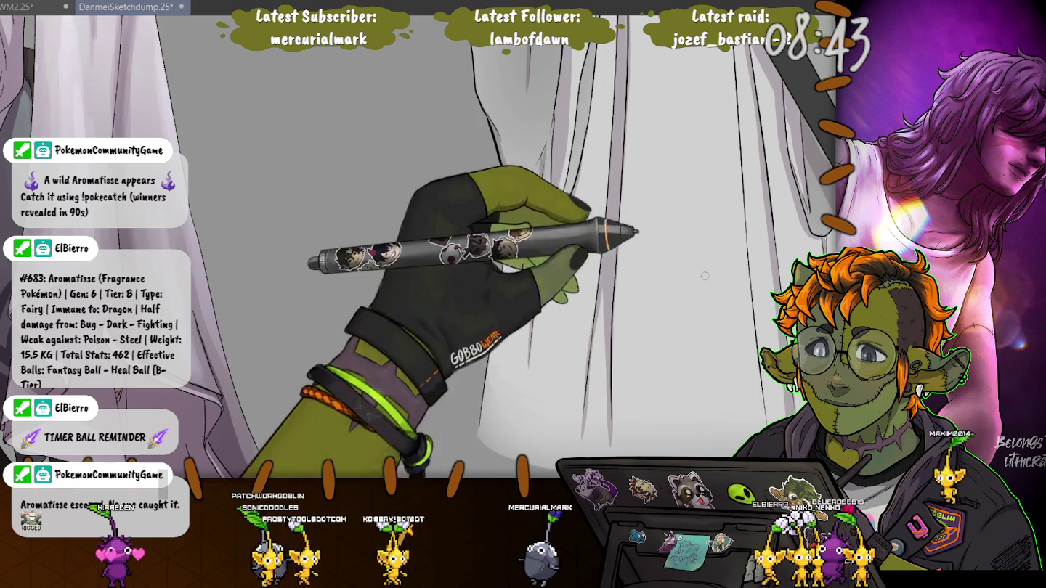
{"action": "scroll", "coordinate": [717, 293], "scroll_direction": "up", "scroll_amount": 3}
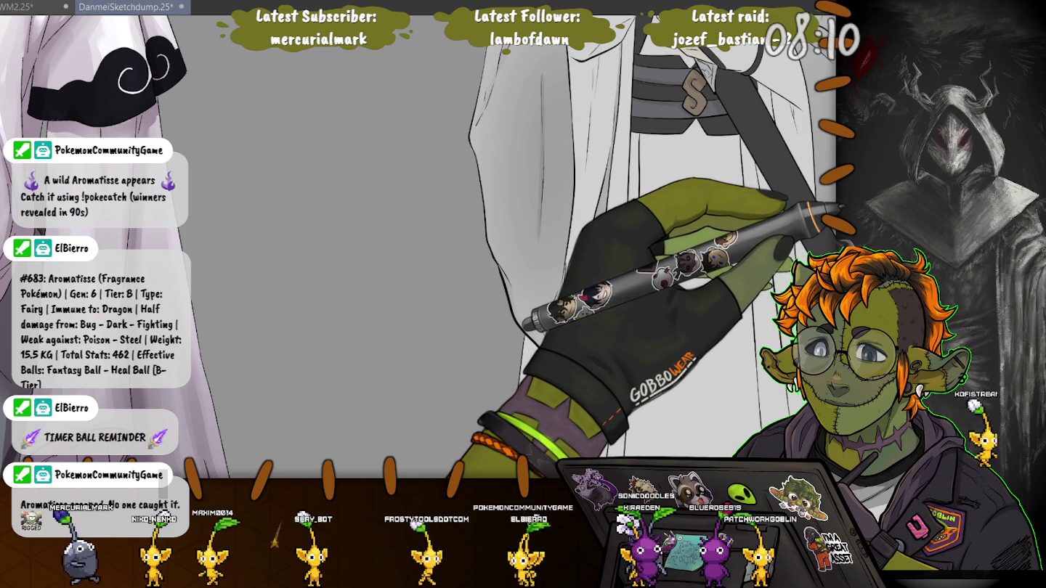
Paint a dark vertical shadow down the white coat's edge, then zoom out to show both figures
{"action": "left_click_drag", "start_coordinate": [614, 47], "coordinate": [573, 269]}
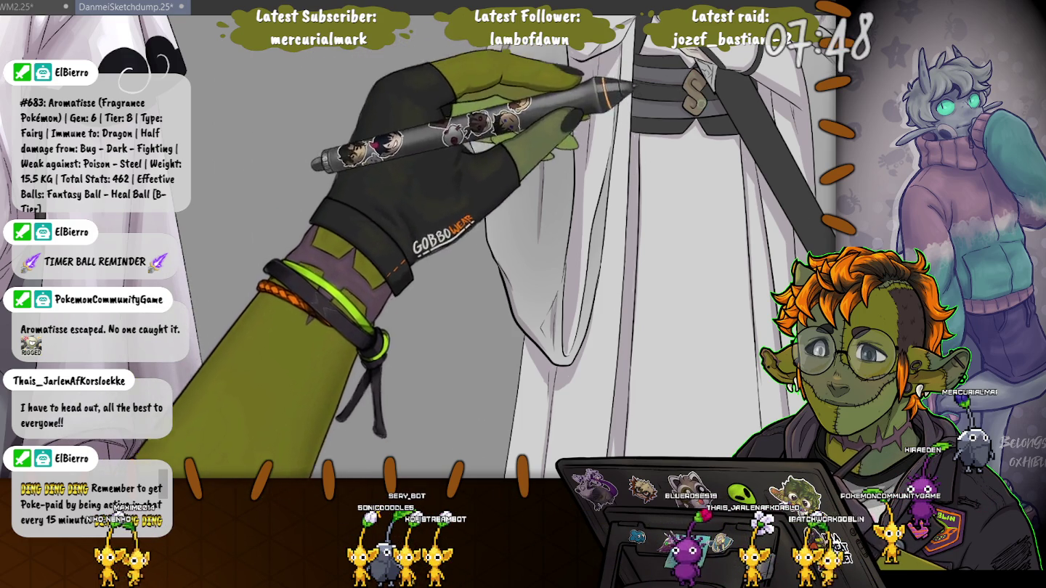
{"action": "scroll", "coordinate": [725, 205], "scroll_direction": "down", "scroll_amount": 3}
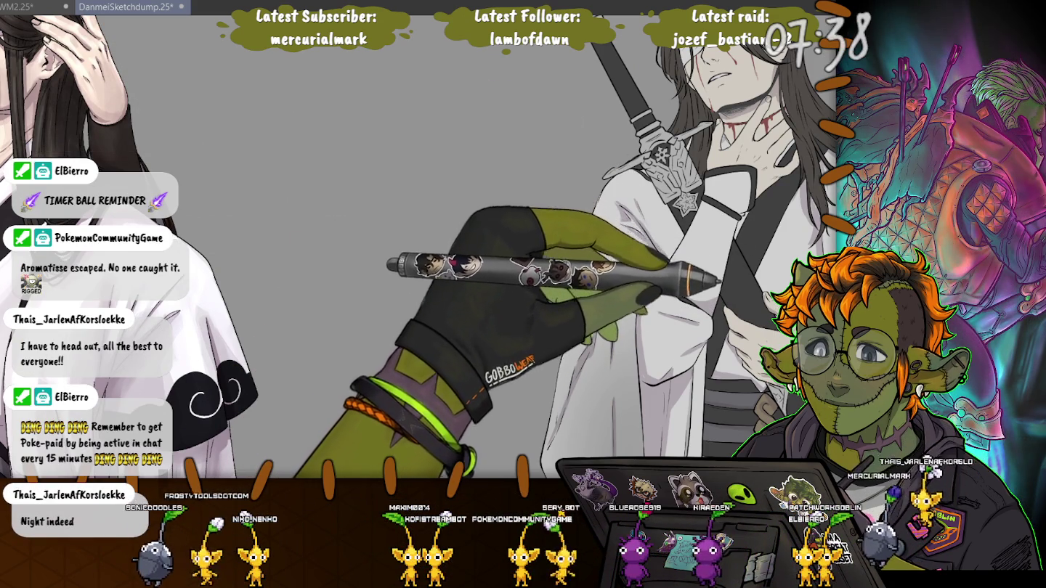
{"action": "key", "text": "ctrl+minus"}
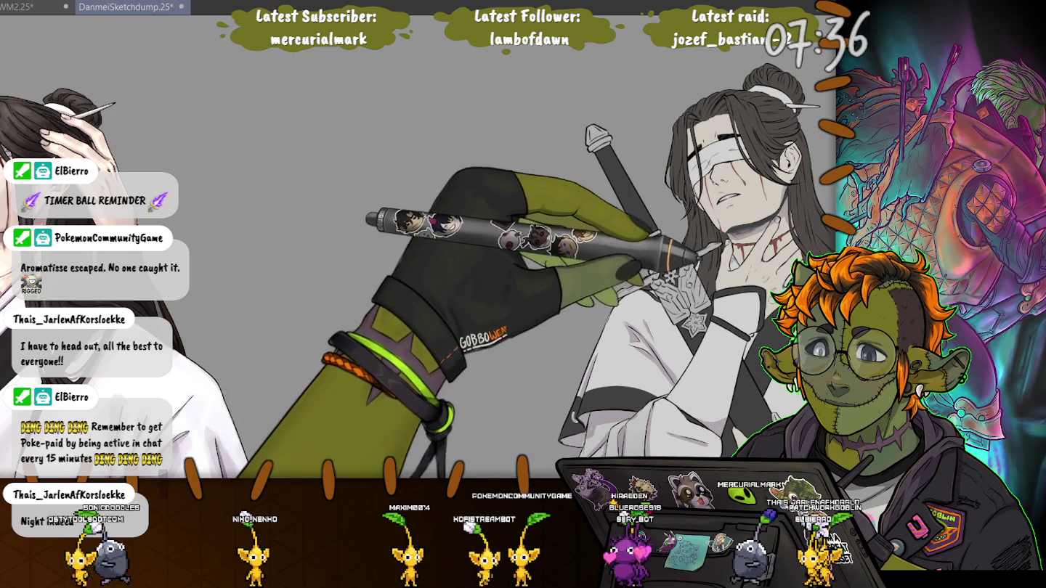
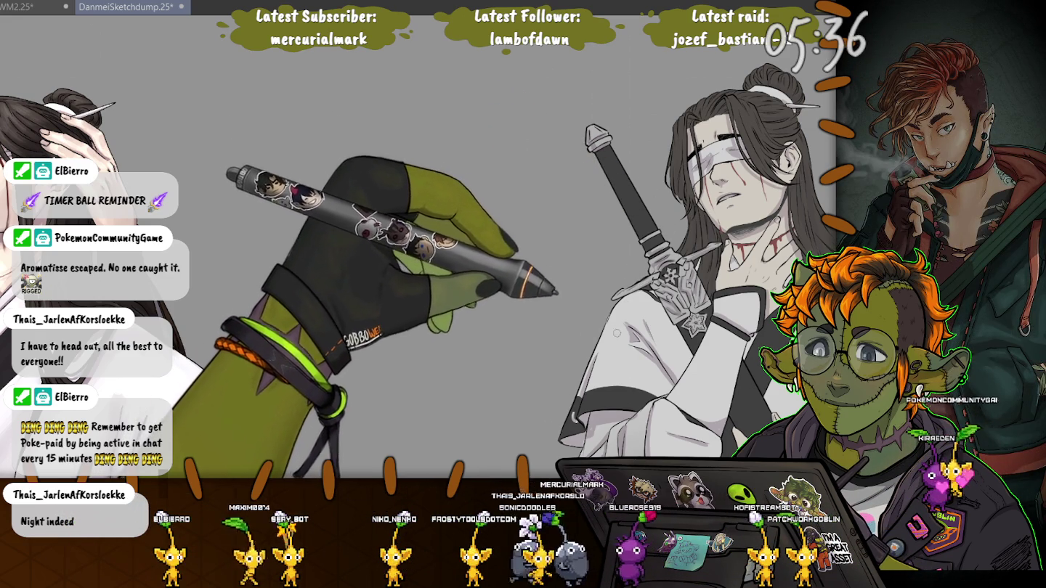
Bring the lower robe into view, then darken and extend its vertical fold line with the pen brush
{"action": "left_click_drag", "start_coordinate": [677, 291], "coordinate": [581, 115]}
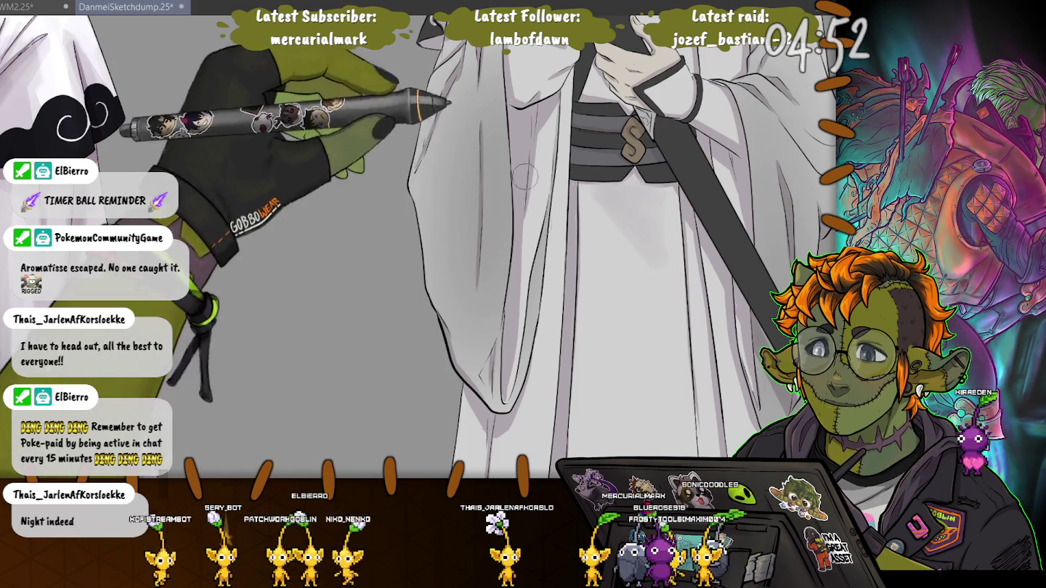
{"action": "left_click_drag", "start_coordinate": [658, 277], "coordinate": [637, 123]}
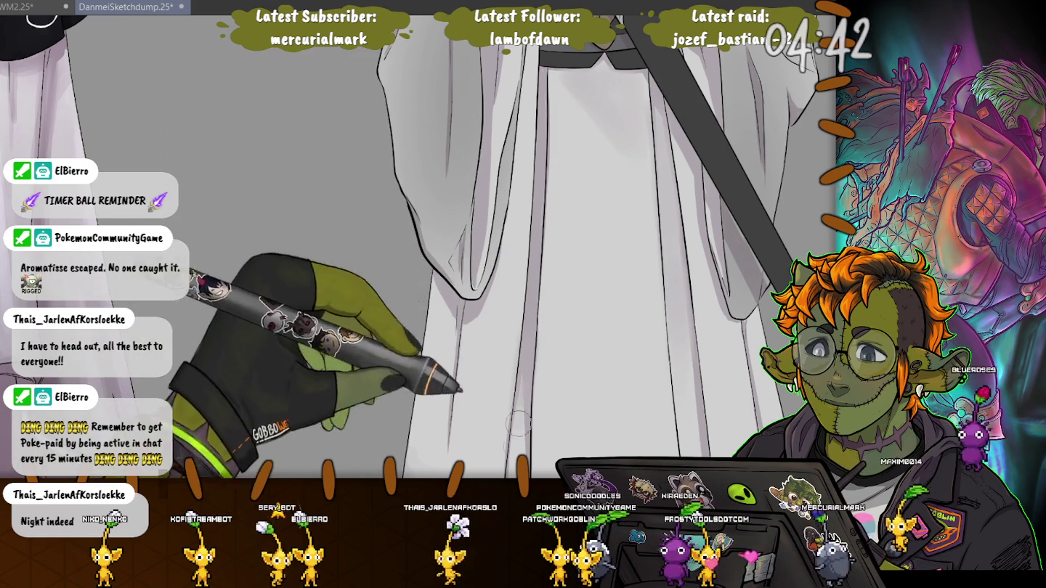
{"action": "scroll", "coordinate": [411, 114], "scroll_direction": "down", "scroll_amount": 5}
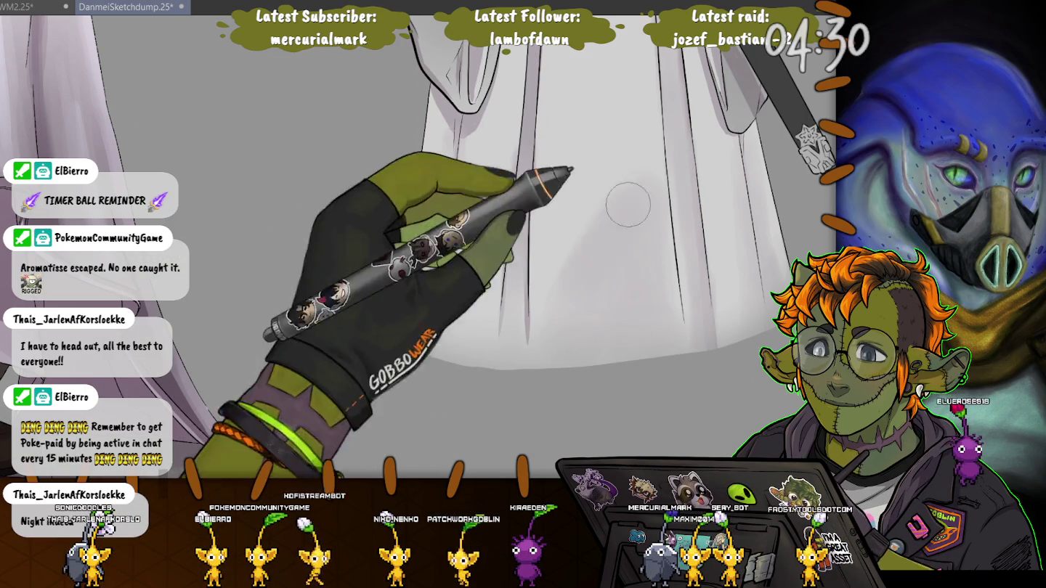
{"action": "left_click_drag", "start_coordinate": [528, 218], "coordinate": [528, 315]}
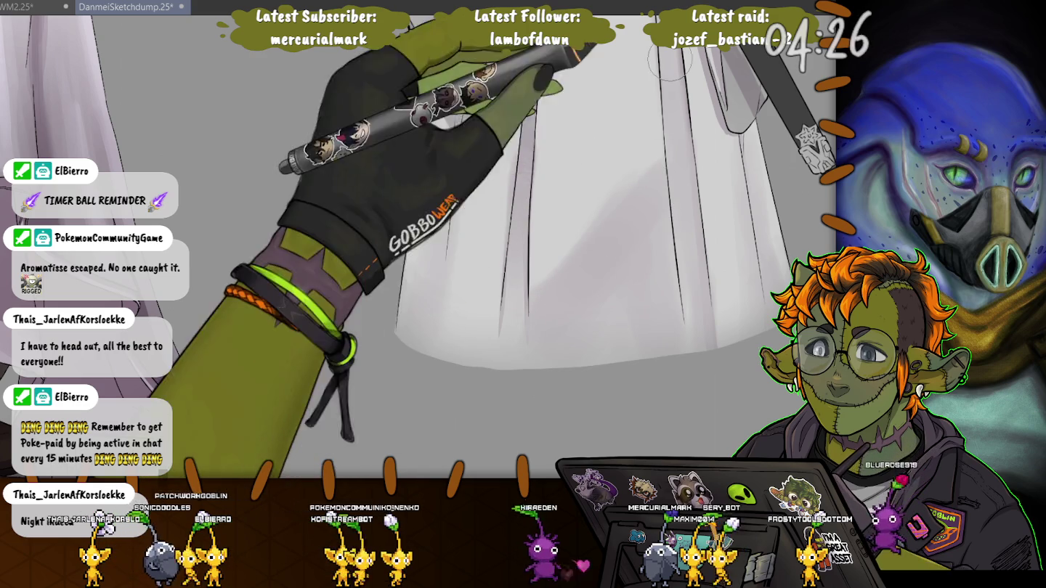
Rotate the canvas to a new angle and adjust the zoom to inspect the robe fold
{"action": "left_click_drag", "start_coordinate": [500, 364], "coordinate": [356, 277]}
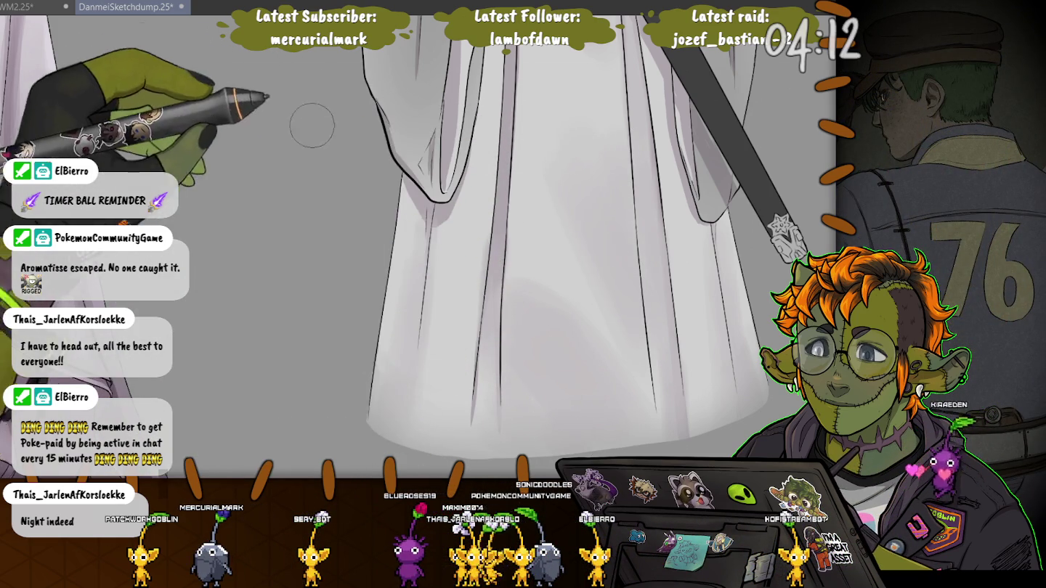
{"action": "scroll", "coordinate": [369, 238], "scroll_direction": "up", "scroll_amount": 3}
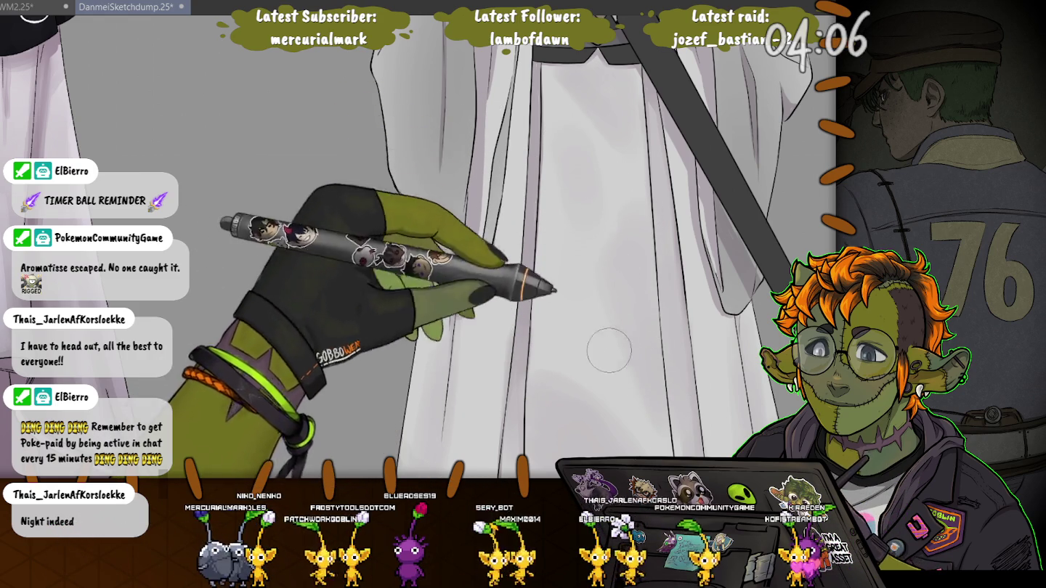
{"action": "scroll", "coordinate": [572, 142], "scroll_direction": "up", "scroll_amount": 3}
{"action": "scroll", "coordinate": [579, 247], "scroll_direction": "down", "scroll_amount": 3}
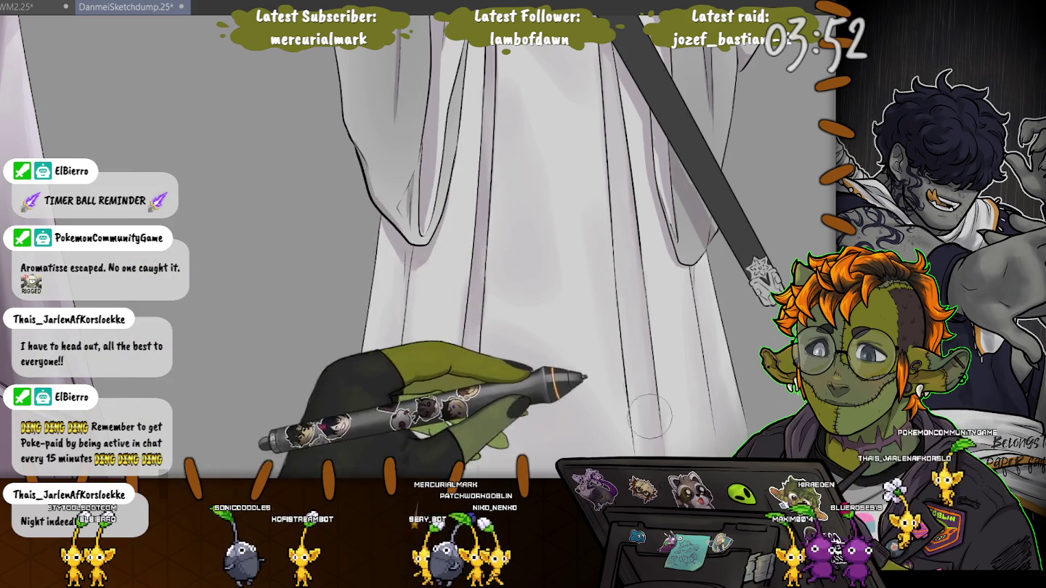
{"action": "scroll", "coordinate": [560, 341], "scroll_direction": "up", "scroll_amount": 3}
{"action": "scroll", "coordinate": [517, 148], "scroll_direction": "down", "scroll_amount": 3}
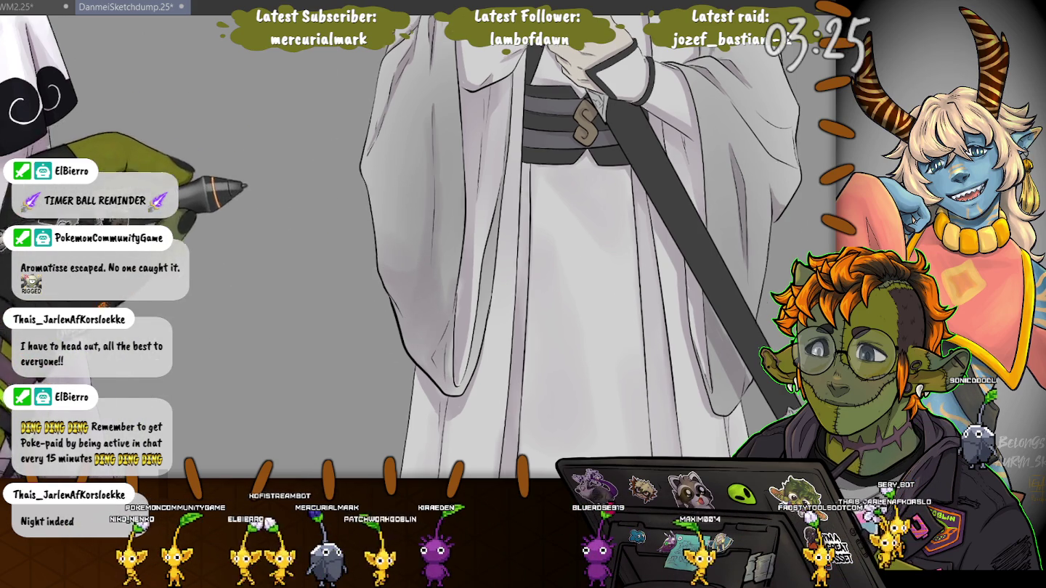
Pan up to the upper robe and belt, then save DanmeiSketchdump with Ctrl+S
{"action": "left_click_drag", "start_coordinate": [374, 151], "coordinate": [428, 277]}
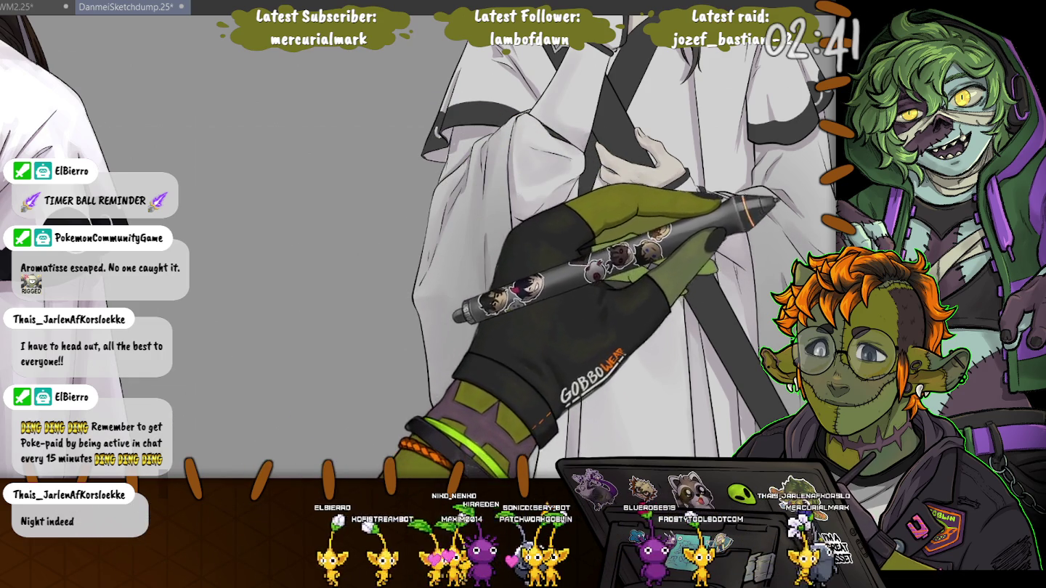
{"action": "key", "text": "ctrl+s"}
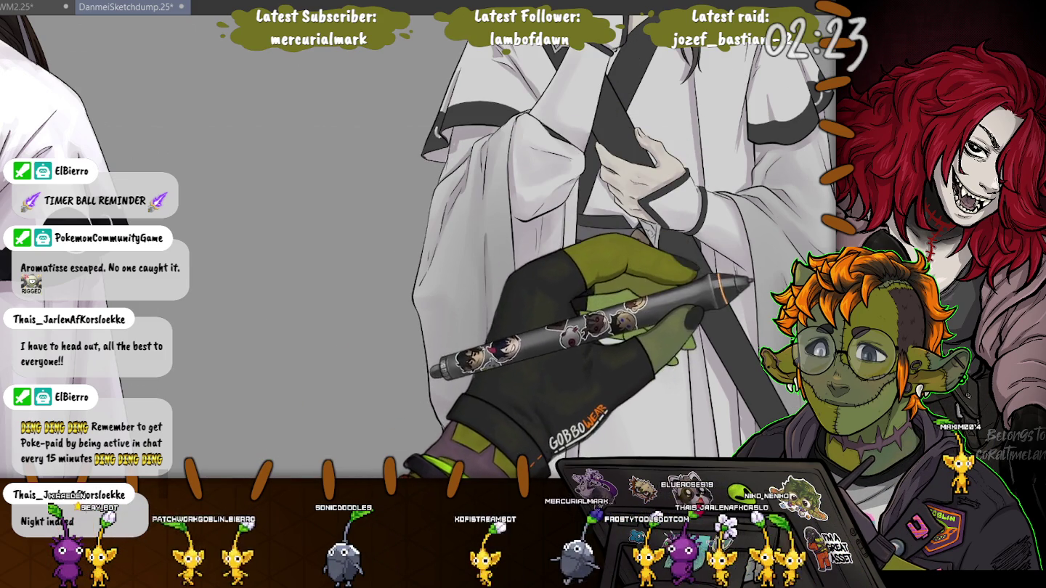
{"action": "scroll", "coordinate": [519, 246], "scroll_direction": "up", "scroll_amount": 3}
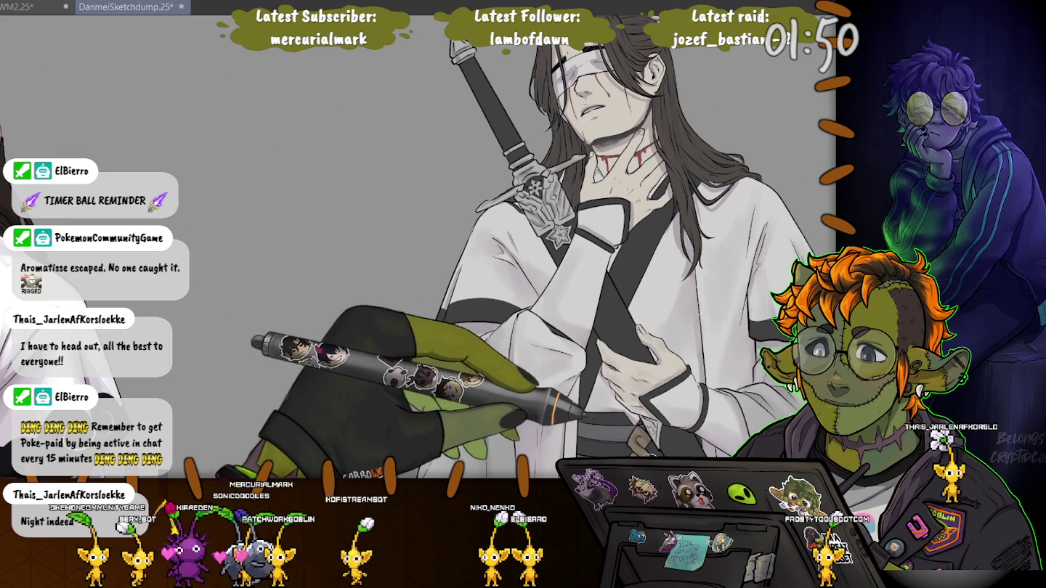
{"action": "left_click_drag", "start_coordinate": [597, 231], "coordinate": [582, 303]}
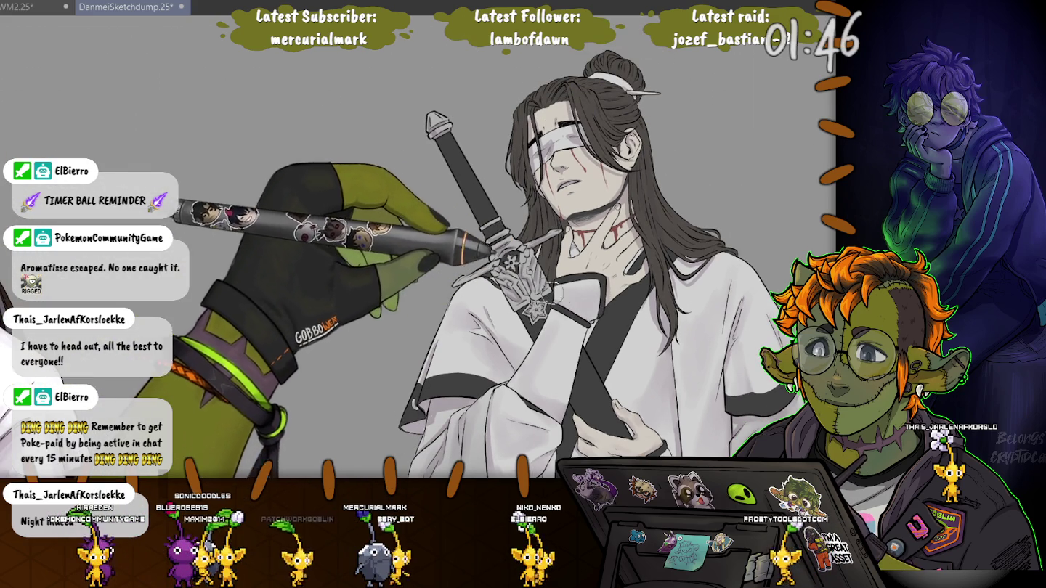
{"action": "left_click_drag", "start_coordinate": [402, 278], "coordinate": [381, 199]}
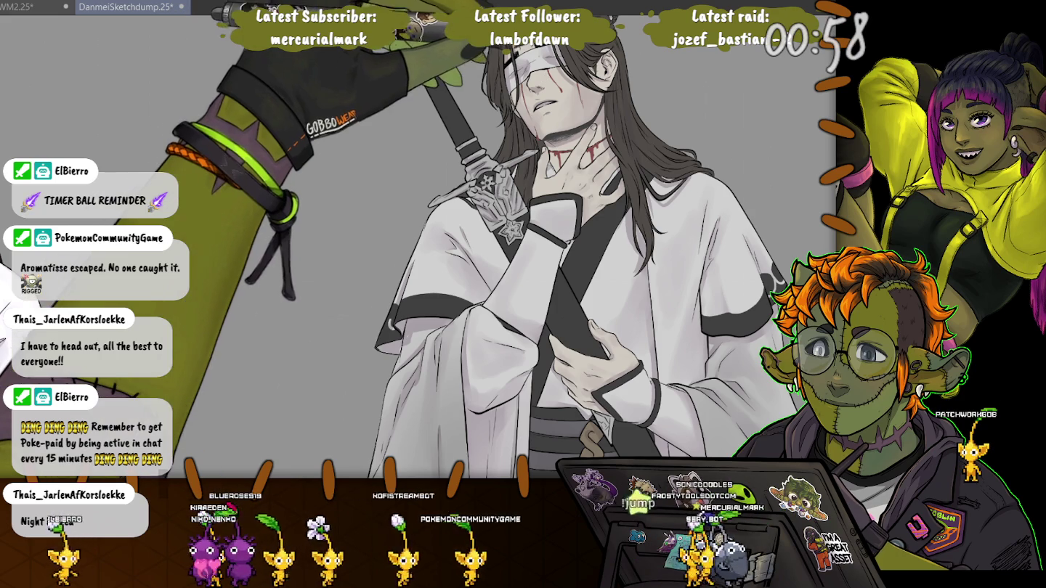
{"action": "left_click_drag", "start_coordinate": [350, 218], "coordinate": [333, 127]}
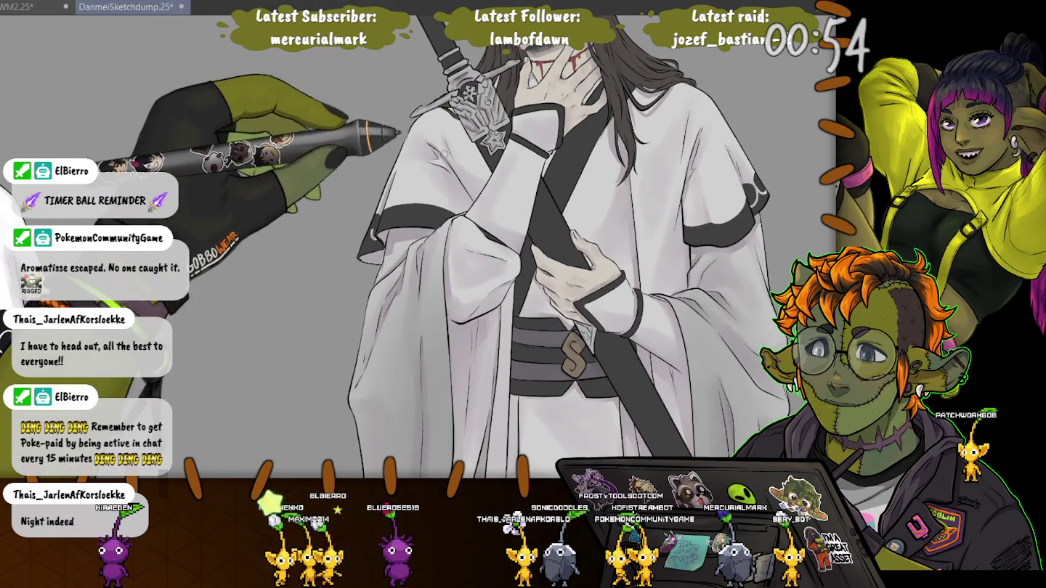
{"action": "left_click_drag", "start_coordinate": [573, 350], "coordinate": [587, 414]}
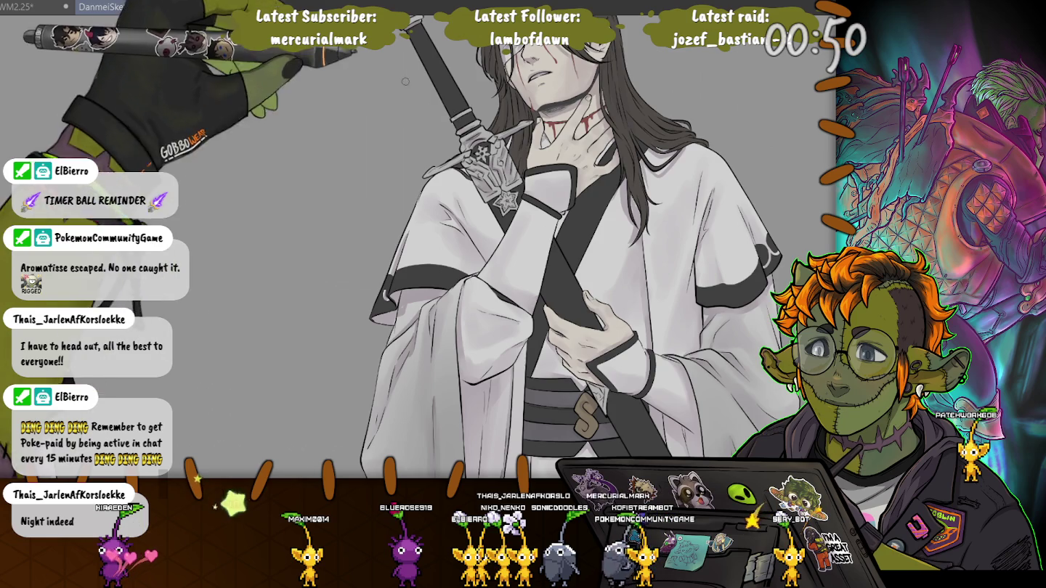
{"action": "scroll", "coordinate": [446, 234], "scroll_direction": "down", "scroll_amount": 2}
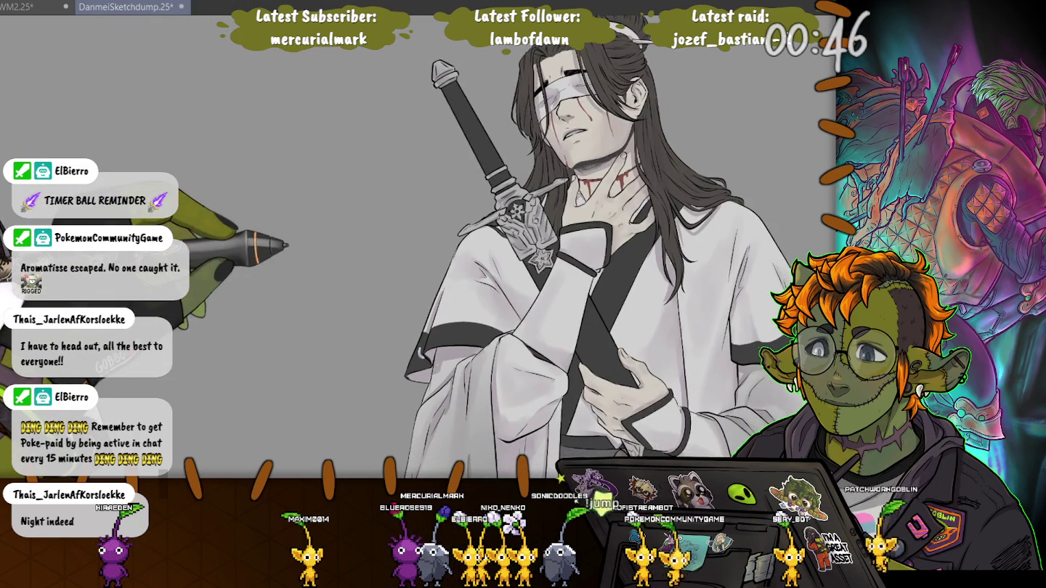
{"action": "scroll", "coordinate": [454, 170], "scroll_direction": "down", "scroll_amount": 5}
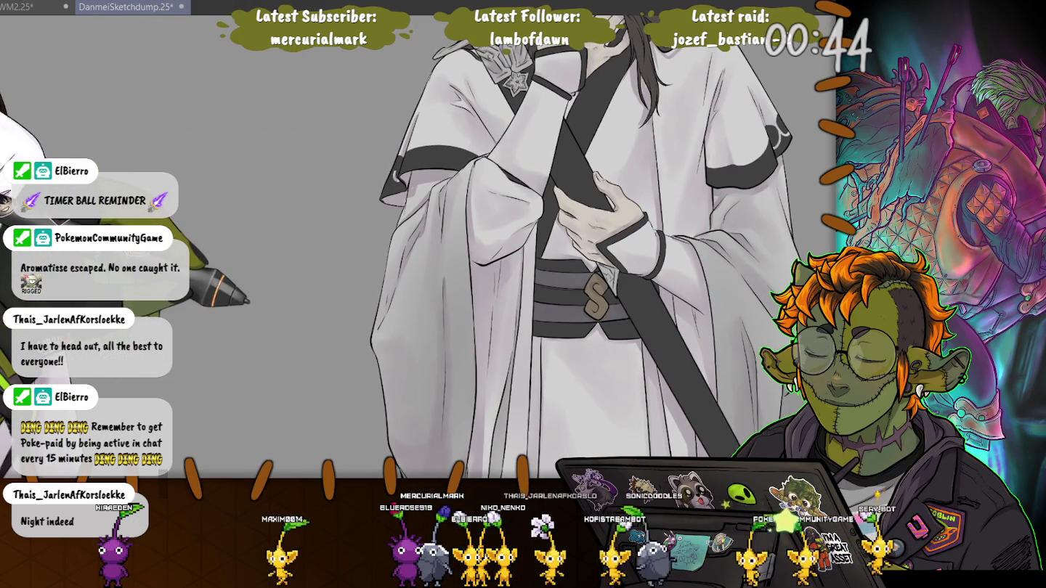
{"action": "scroll", "coordinate": [573, 247], "scroll_direction": "up", "scroll_amount": 2}
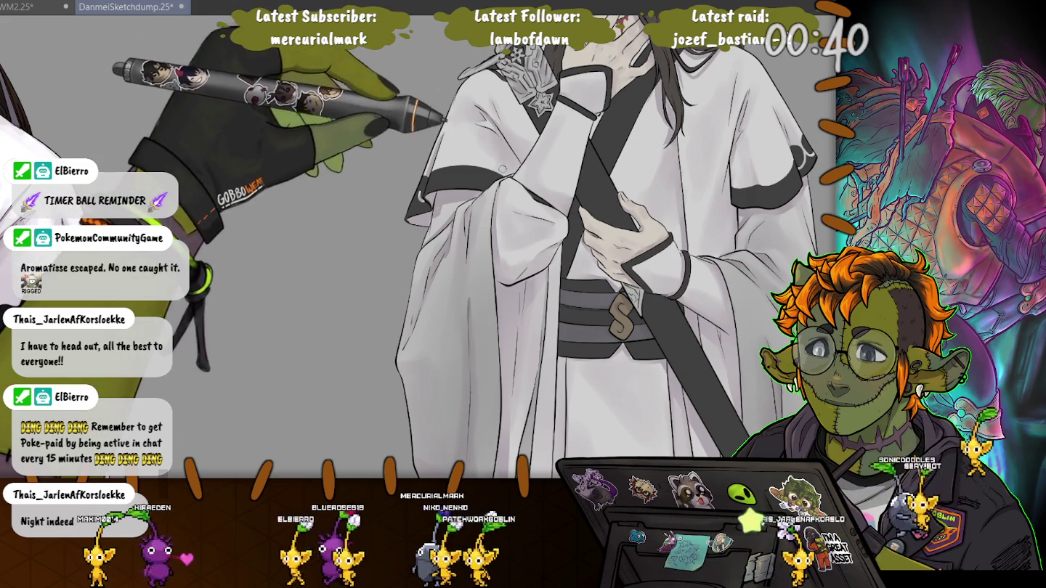
{"action": "scroll", "coordinate": [604, 247], "scroll_direction": "down", "scroll_amount": 5}
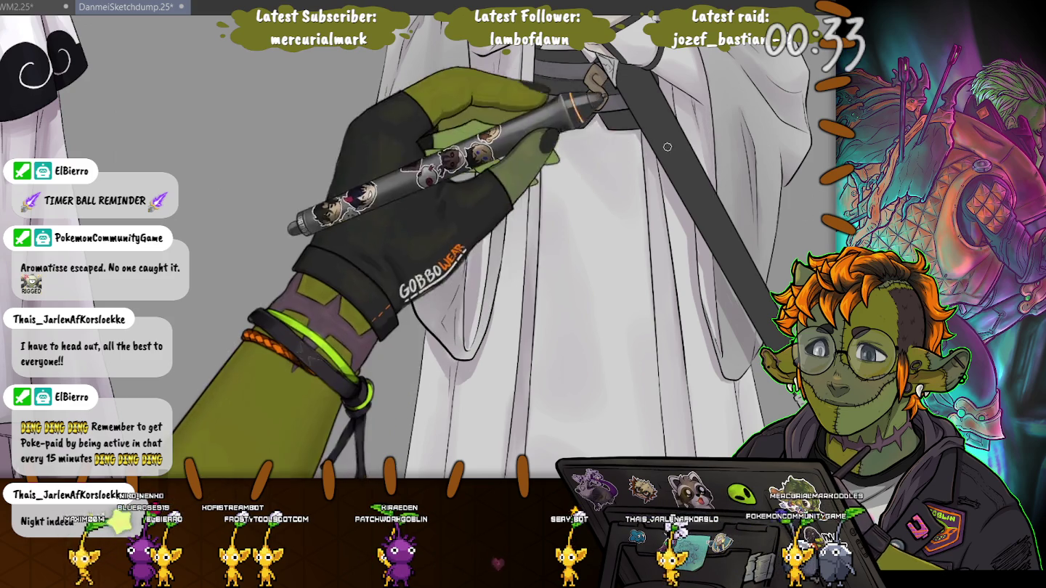
{"action": "scroll", "coordinate": [717, 200], "scroll_direction": "up", "scroll_amount": 3}
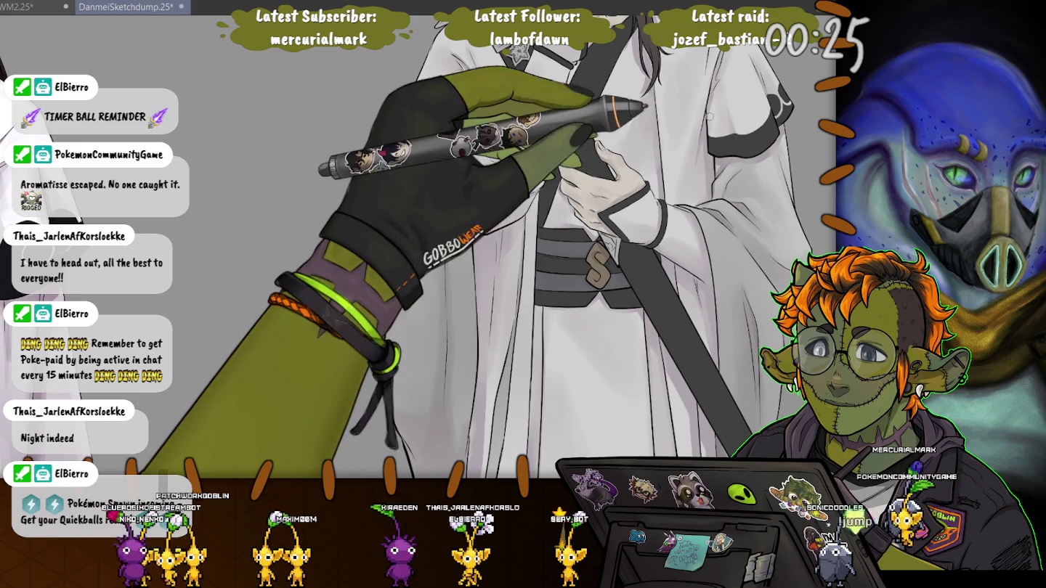
{"action": "scroll", "coordinate": [465, 246], "scroll_direction": "down", "scroll_amount": 3}
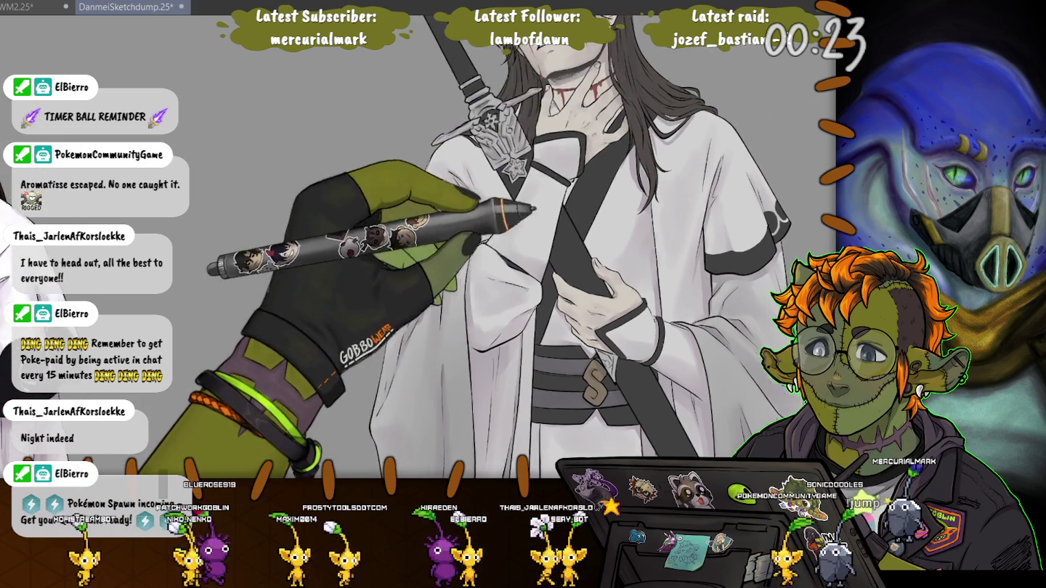
{"action": "scroll", "coordinate": [465, 247], "scroll_direction": "up", "scroll_amount": 3}
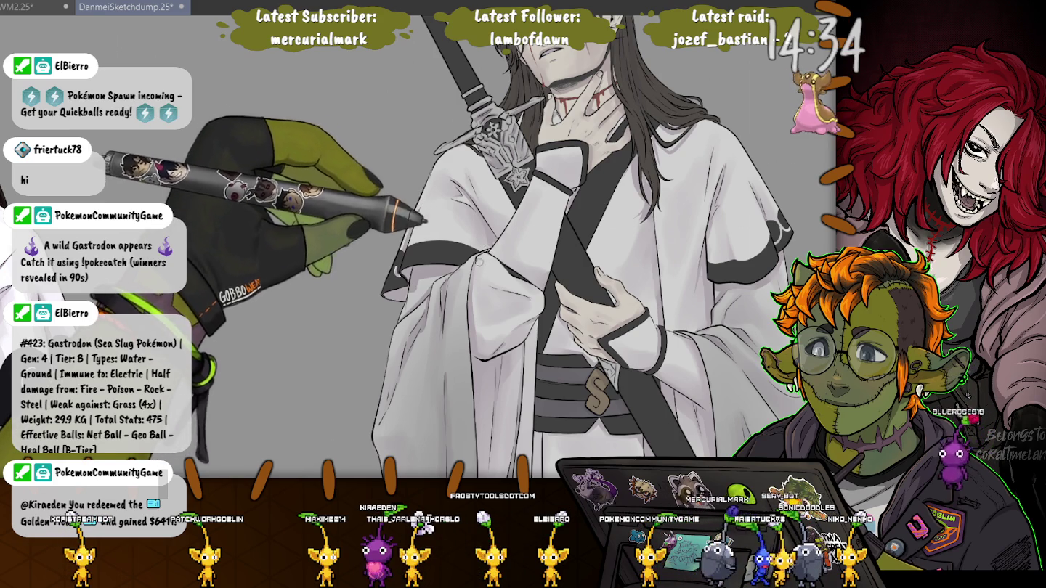
{"action": "scroll", "coordinate": [581, 247], "scroll_direction": "down", "scroll_amount": 3}
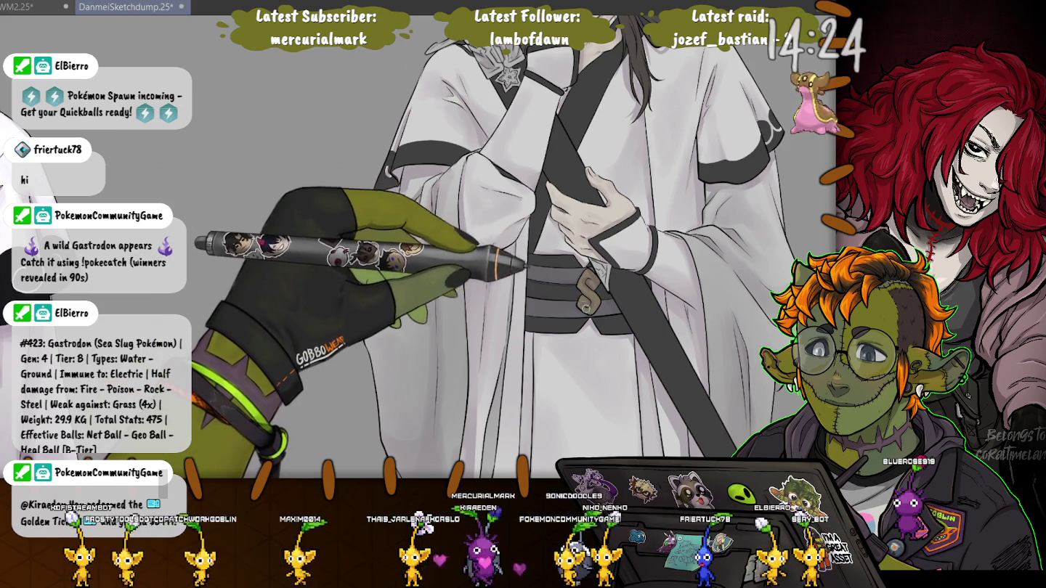
{"action": "left_click_drag", "start_coordinate": [525, 278], "coordinate": [485, 148]}
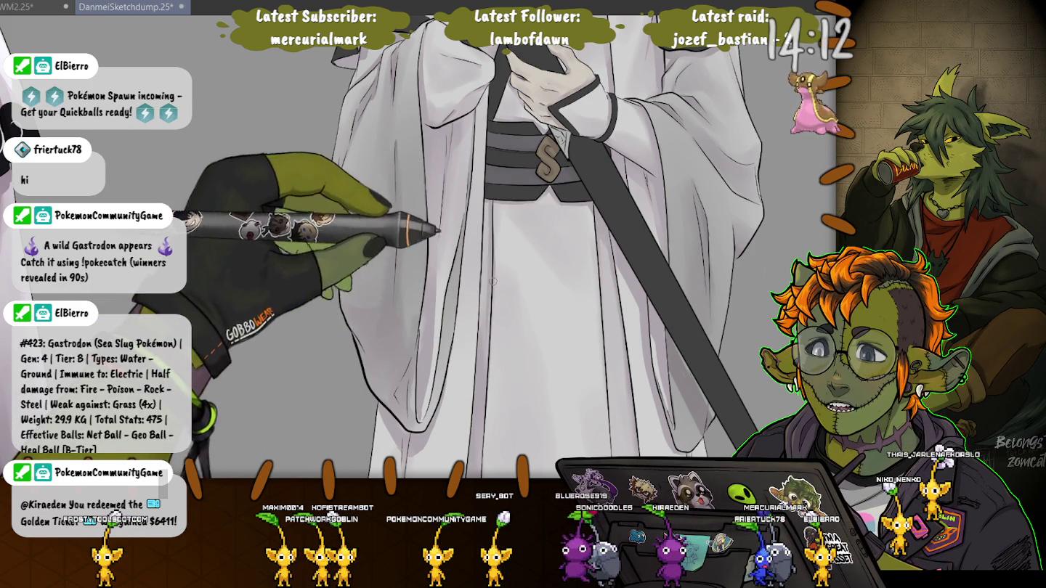
{"action": "scroll", "coordinate": [484, 298], "scroll_direction": "down", "scroll_amount": 5}
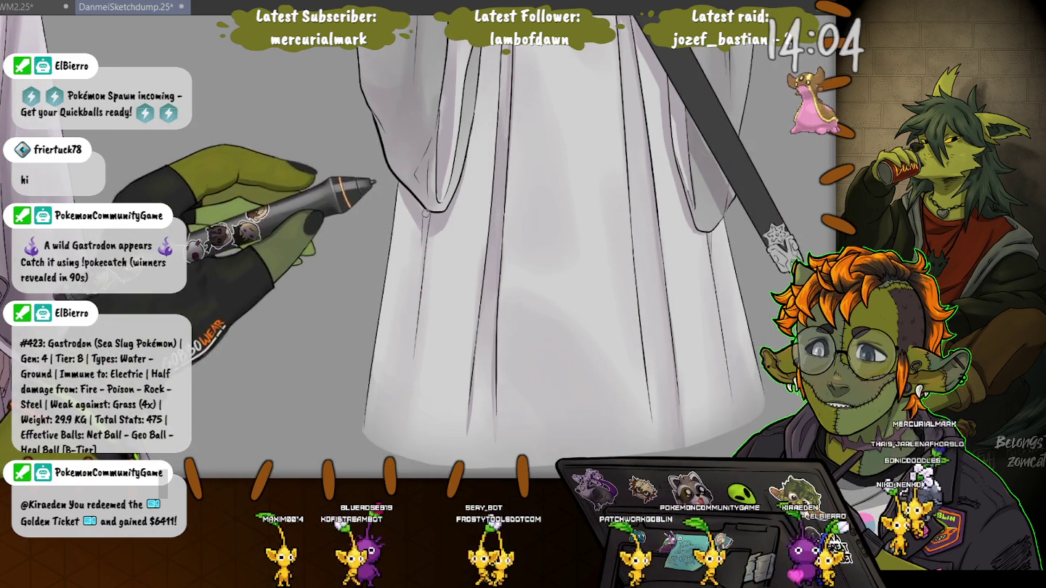
{"action": "scroll", "coordinate": [421, 148], "scroll_direction": "down", "scroll_amount": 3}
{"action": "scroll", "coordinate": [392, 211], "scroll_direction": "down", "scroll_amount": 3}
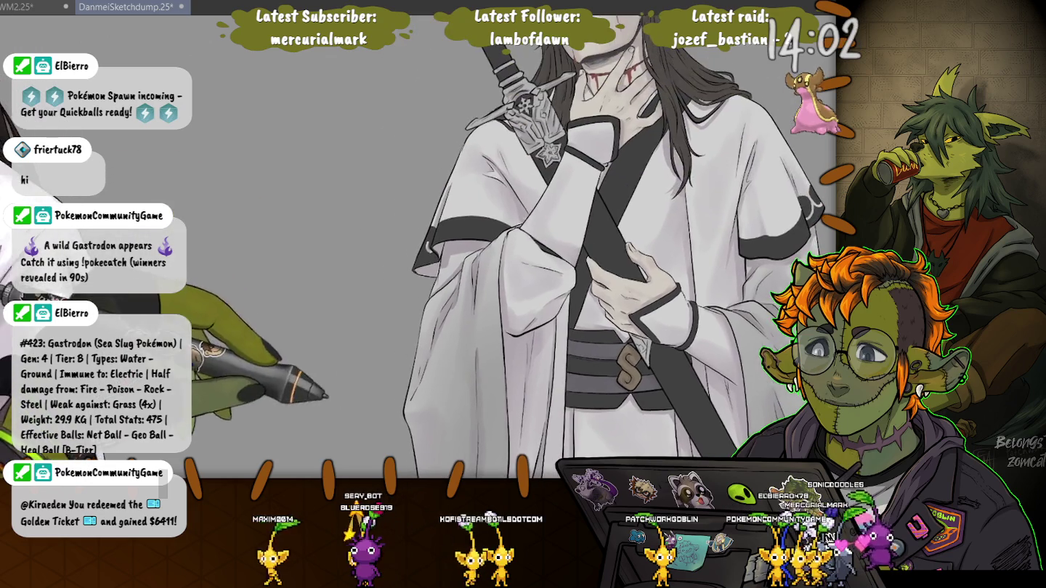
{"action": "scroll", "coordinate": [371, 237], "scroll_direction": "up", "scroll_amount": 2}
{"action": "scroll", "coordinate": [343, 160], "scroll_direction": "up", "scroll_amount": 1}
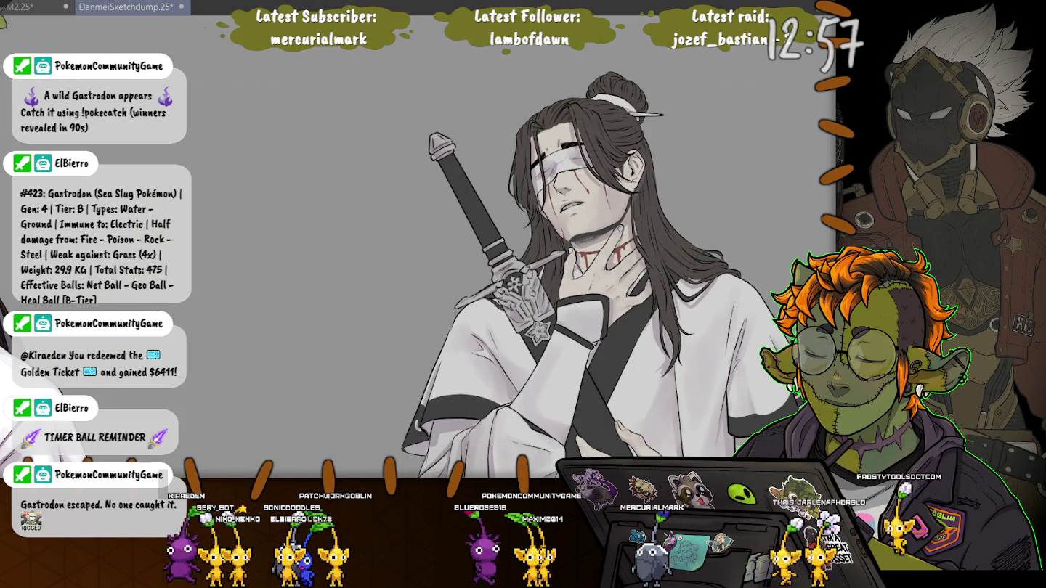
Save the DanmeiSketchdump illustration with Ctrl+S
{"action": "key", "text": "ctrl+s"}
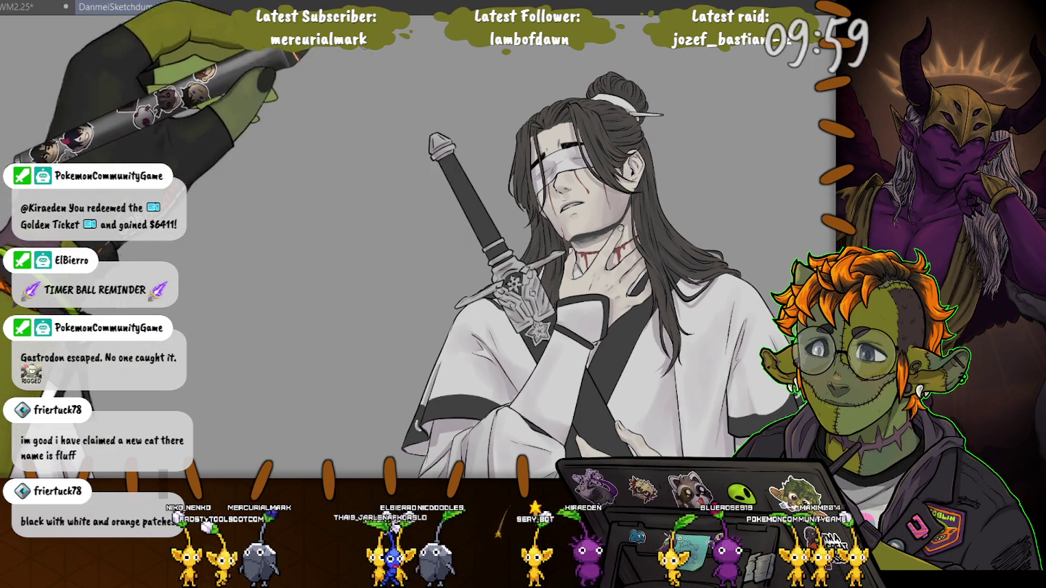
Undo the washed-out grey overlay, then pan to the swordsman's belt and lower robe
{"action": "scroll", "coordinate": [581, 291], "scroll_direction": "up", "scroll_amount": 3}
{"action": "scroll", "coordinate": [581, 292], "scroll_direction": "down", "scroll_amount": 3}
{"action": "scroll", "coordinate": [412, 228], "scroll_direction": "down", "scroll_amount": 1}
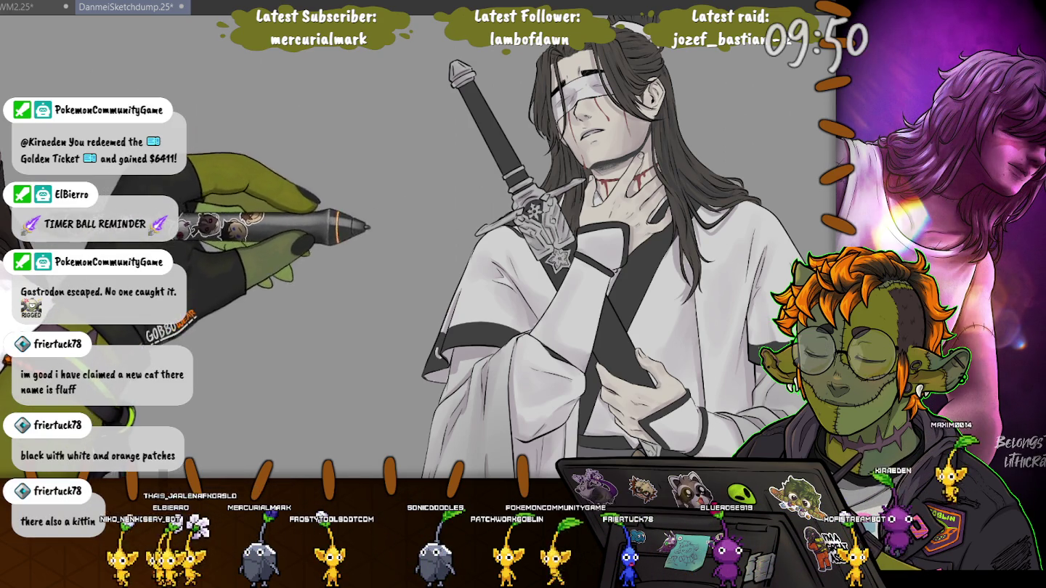
{"action": "scroll", "coordinate": [411, 224], "scroll_direction": "up", "scroll_amount": 1}
{"action": "scroll", "coordinate": [509, 292], "scroll_direction": "down", "scroll_amount": 1}
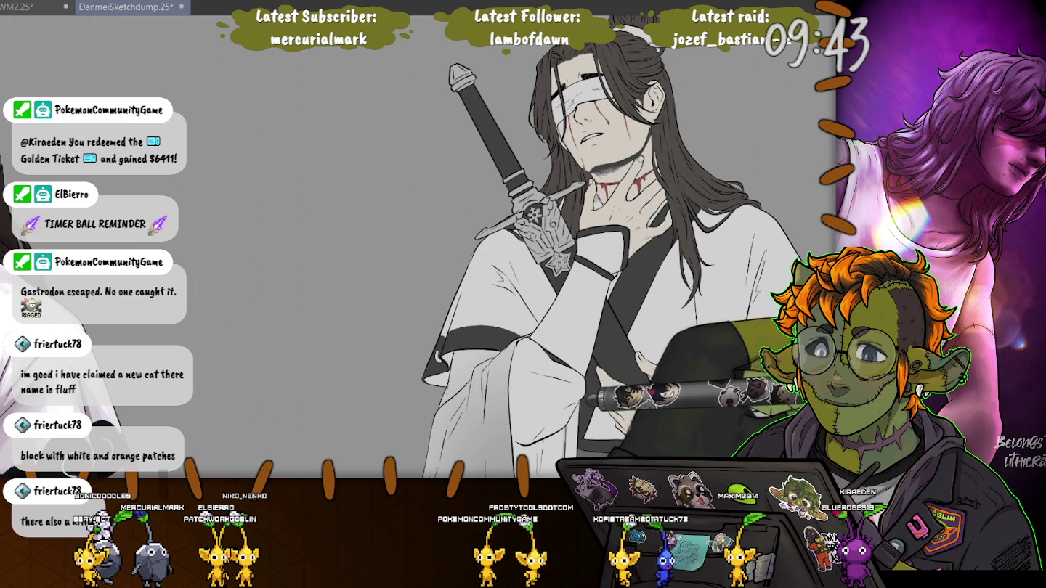
{"action": "key", "text": "ctrl+z"}
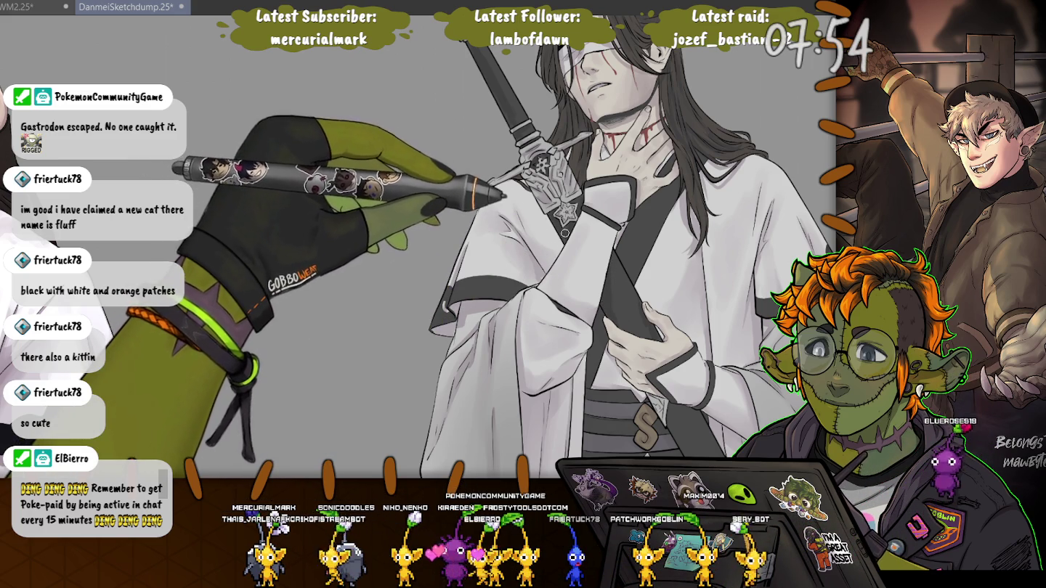
{"action": "left_click_drag", "start_coordinate": [565, 233], "coordinate": [521, 59]}
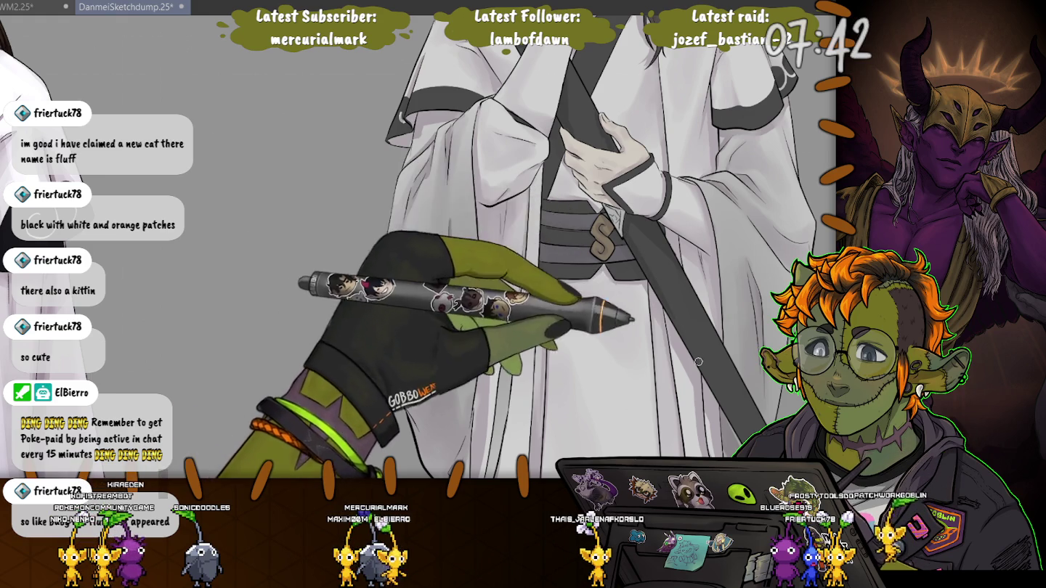
{"action": "scroll", "coordinate": [622, 256], "scroll_direction": "down", "scroll_amount": 4}
{"action": "scroll", "coordinate": [679, 222], "scroll_direction": "down", "scroll_amount": 1}
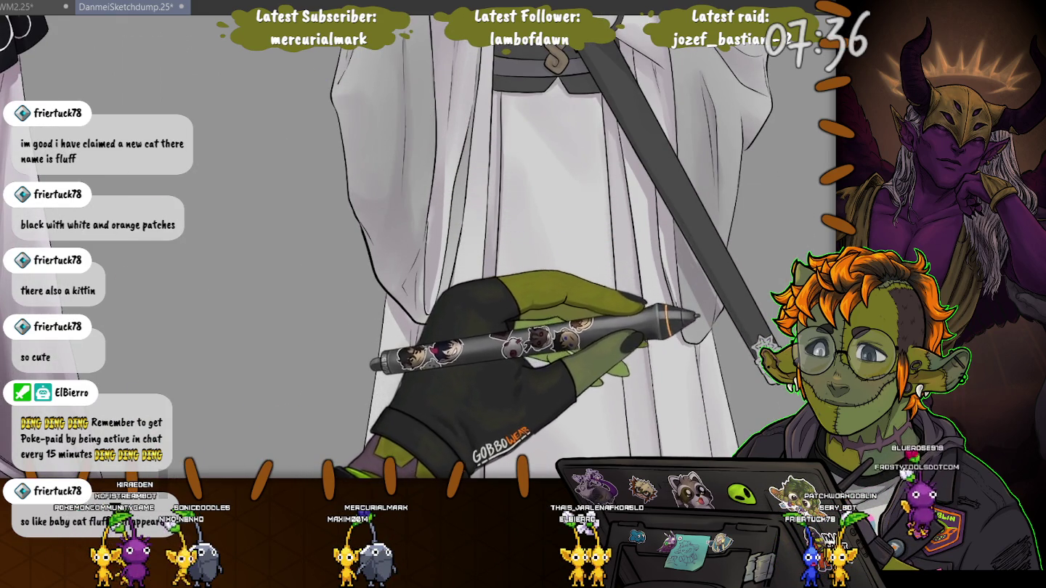
{"action": "scroll", "coordinate": [702, 243], "scroll_direction": "up", "scroll_amount": 2}
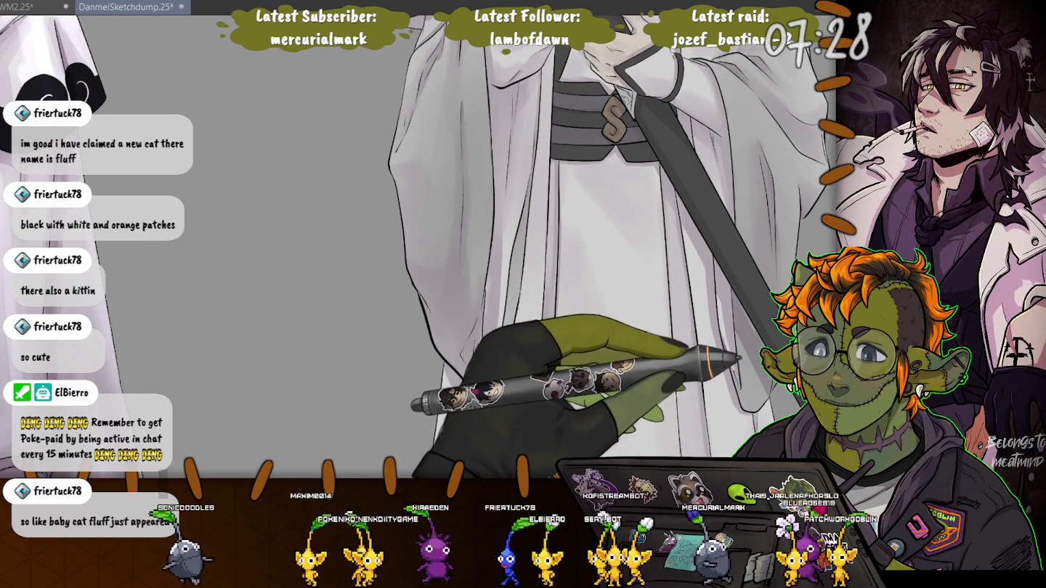
{"action": "left_click_drag", "start_coordinate": [52, 101], "coordinate": [106, 243]}
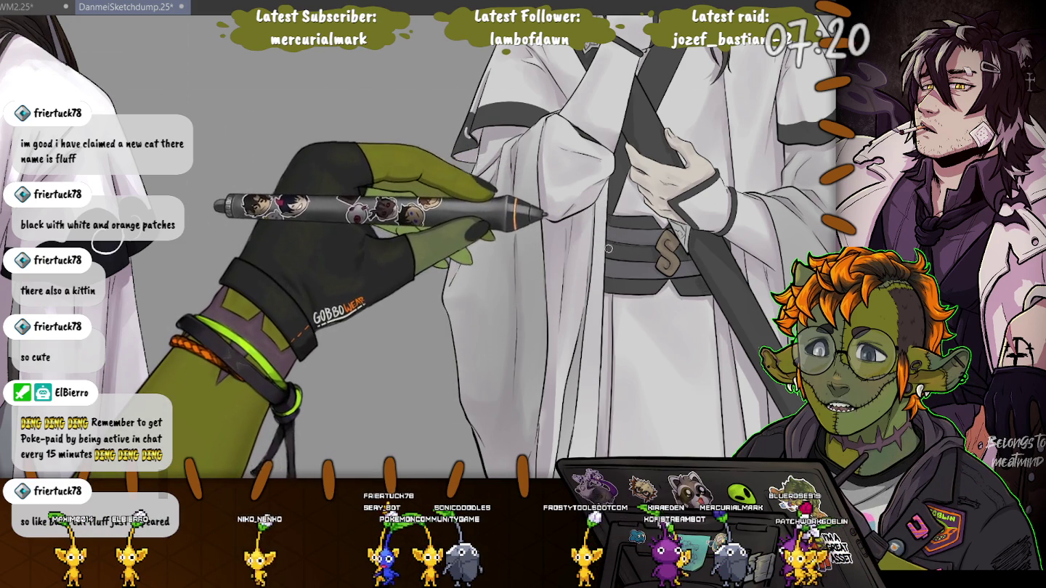
{"action": "left_click_drag", "start_coordinate": [582, 218], "coordinate": [614, 356]}
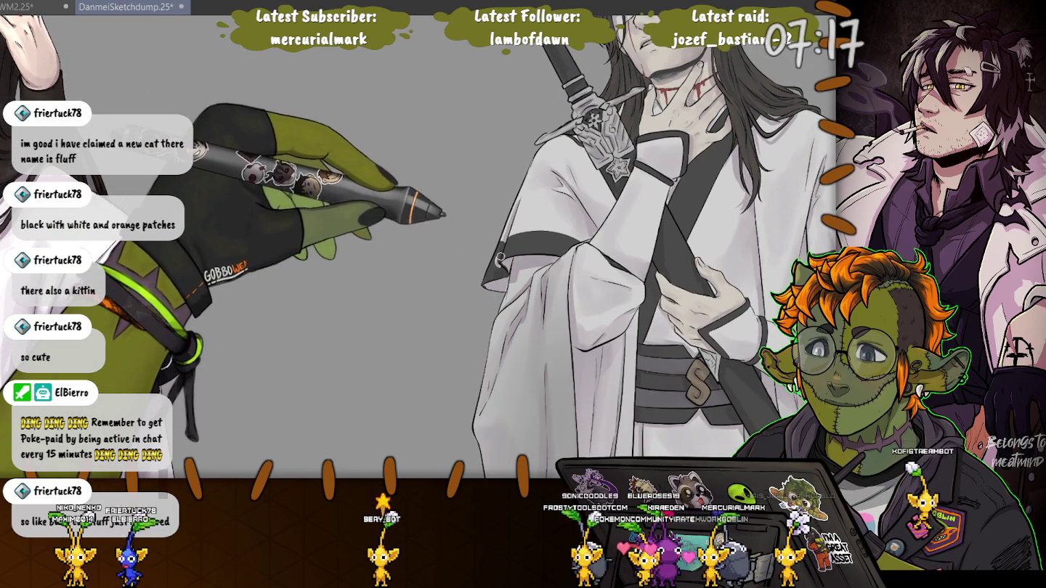
{"action": "left_click_drag", "start_coordinate": [502, 234], "coordinate": [359, 255]}
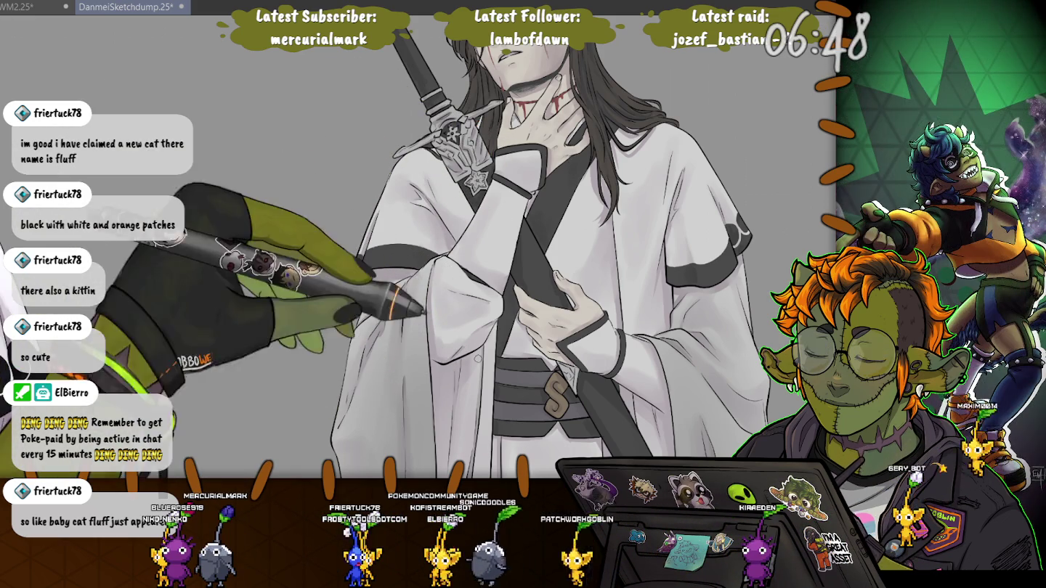
Zoom out until the whole swordsman and the two-figure artwork to its left are visible
{"action": "scroll", "coordinate": [508, 436], "scroll_direction": "up", "scroll_amount": 3}
{"action": "scroll", "coordinate": [419, 247], "scroll_direction": "down", "scroll_amount": 2}
{"action": "scroll", "coordinate": [418, 247], "scroll_direction": "down", "scroll_amount": 2}
{"action": "scroll", "coordinate": [418, 247], "scroll_direction": "down", "scroll_amount": 2}
{"action": "scroll", "coordinate": [419, 247], "scroll_direction": "down", "scroll_amount": 1}
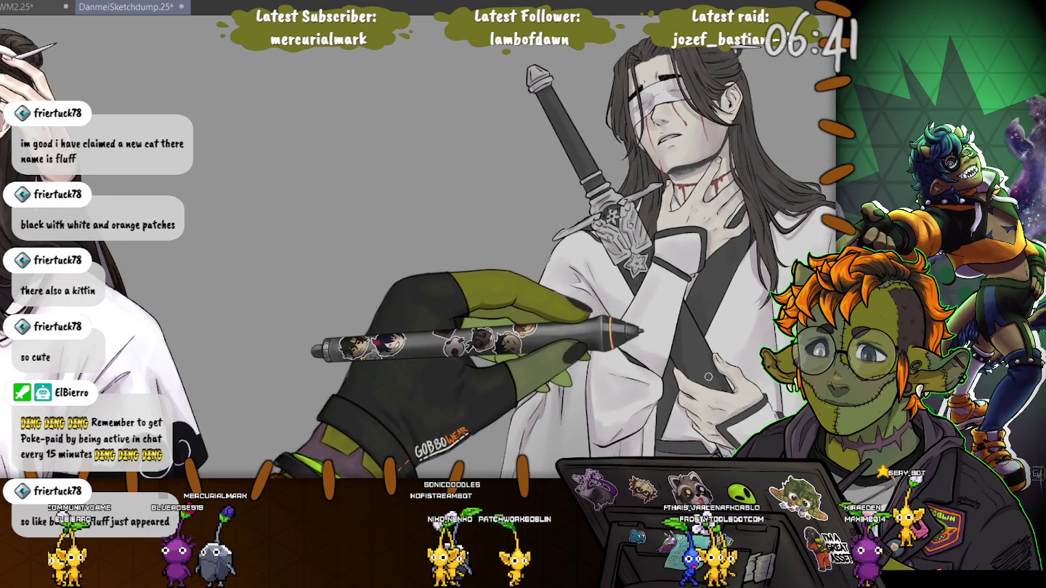
{"action": "scroll", "coordinate": [704, 296], "scroll_direction": "down", "scroll_amount": 1}
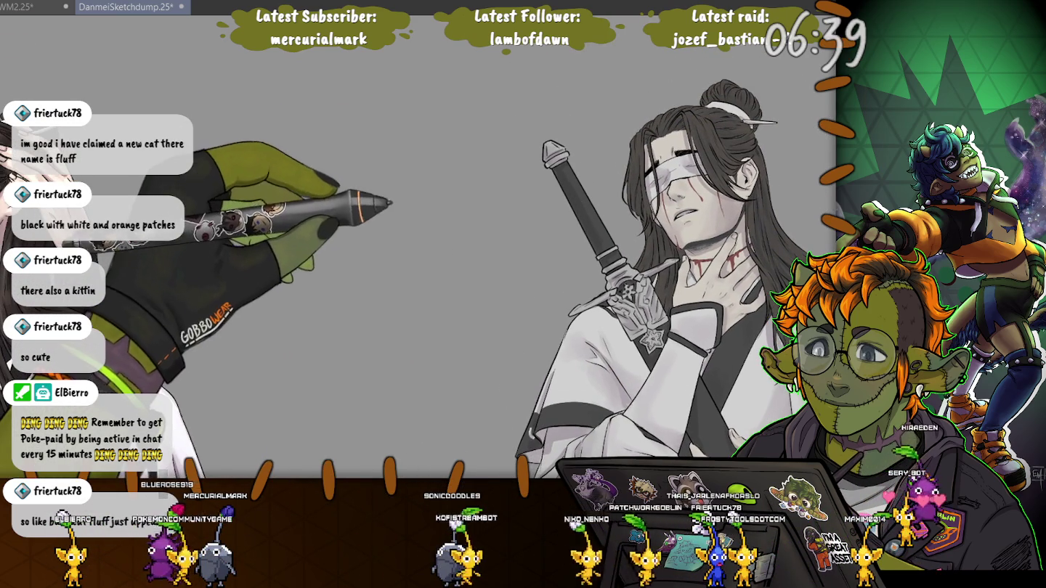
{"action": "scroll", "coordinate": [646, 259], "scroll_direction": "up", "scroll_amount": 1}
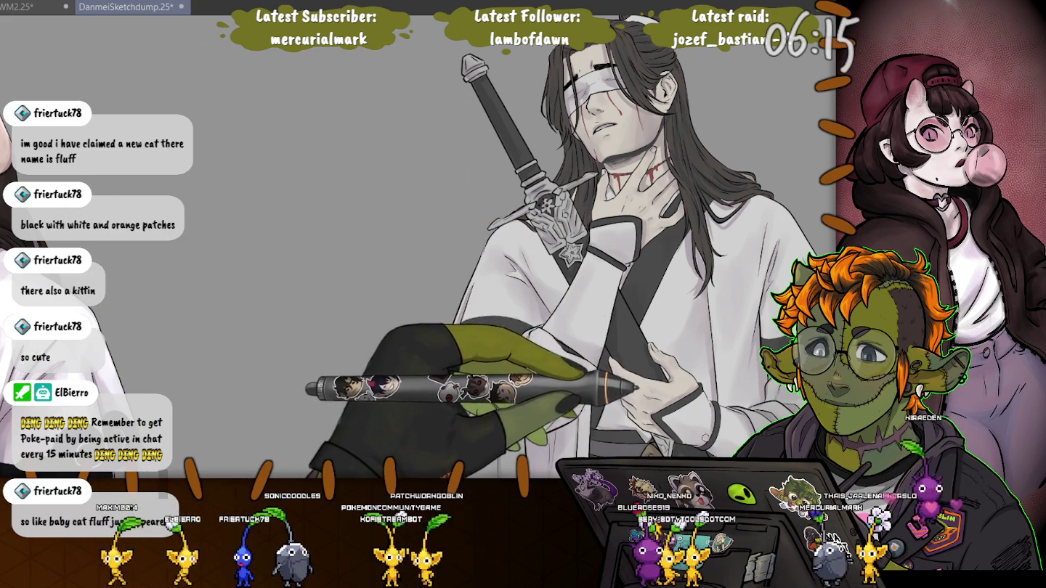
{"action": "scroll", "coordinate": [588, 305], "scroll_direction": "down", "scroll_amount": 2}
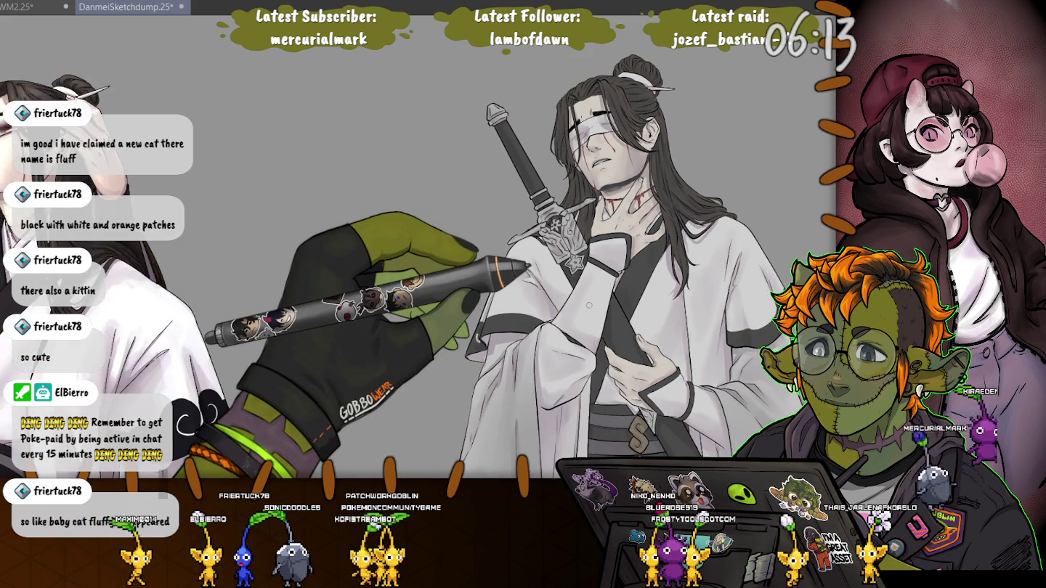
{"action": "scroll", "coordinate": [523, 247], "scroll_direction": "up", "scroll_amount": 2}
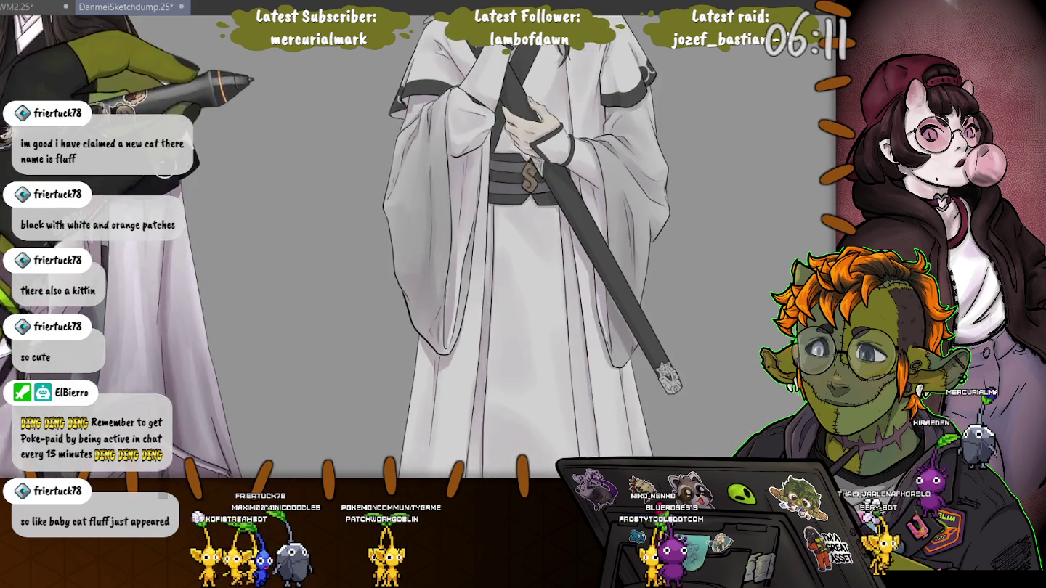
{"action": "scroll", "coordinate": [523, 247], "scroll_direction": "down", "scroll_amount": 2}
{"action": "scroll", "coordinate": [292, 247], "scroll_direction": "up", "scroll_amount": 1}
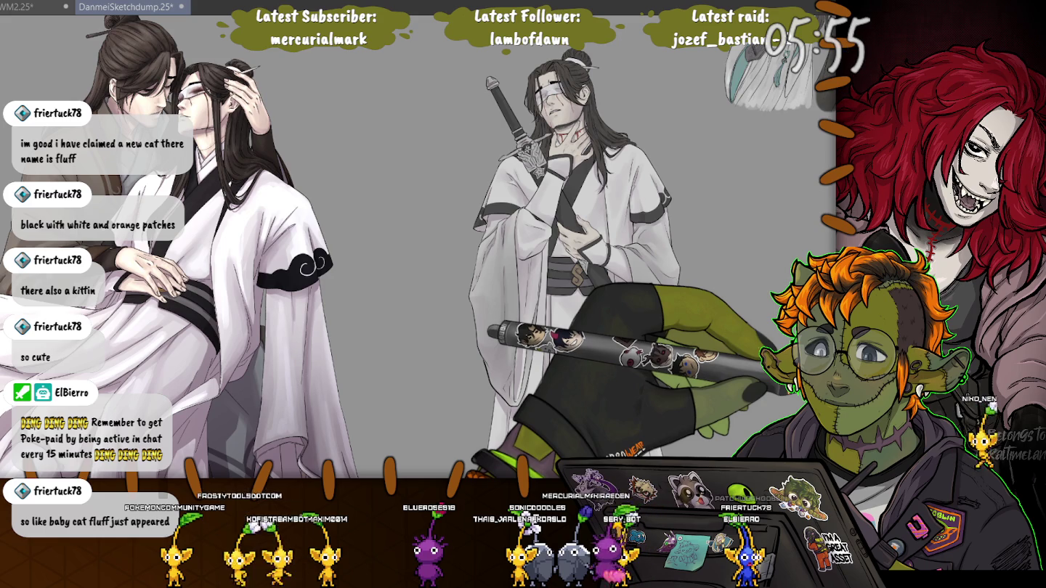
{"action": "scroll", "coordinate": [508, 116], "scroll_direction": "up", "scroll_amount": 3}
Zoom about 3x into the swordsman's blindfolded face, bloodied neck and sword hilt
{"action": "scroll", "coordinate": [508, 116], "scroll_direction": "up", "scroll_amount": 2}
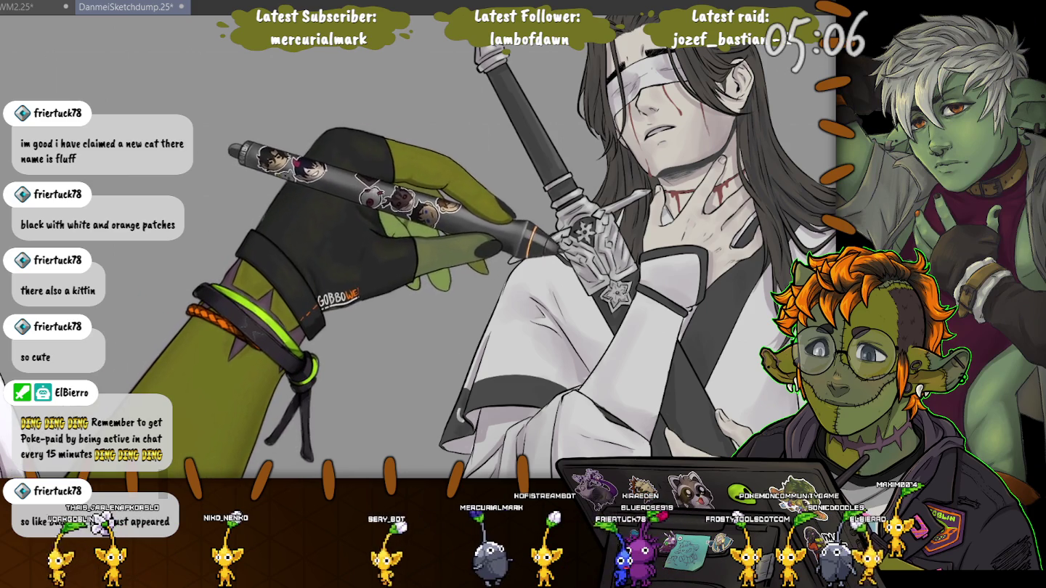
{"action": "left_click_drag", "start_coordinate": [624, 262], "coordinate": [596, 214]}
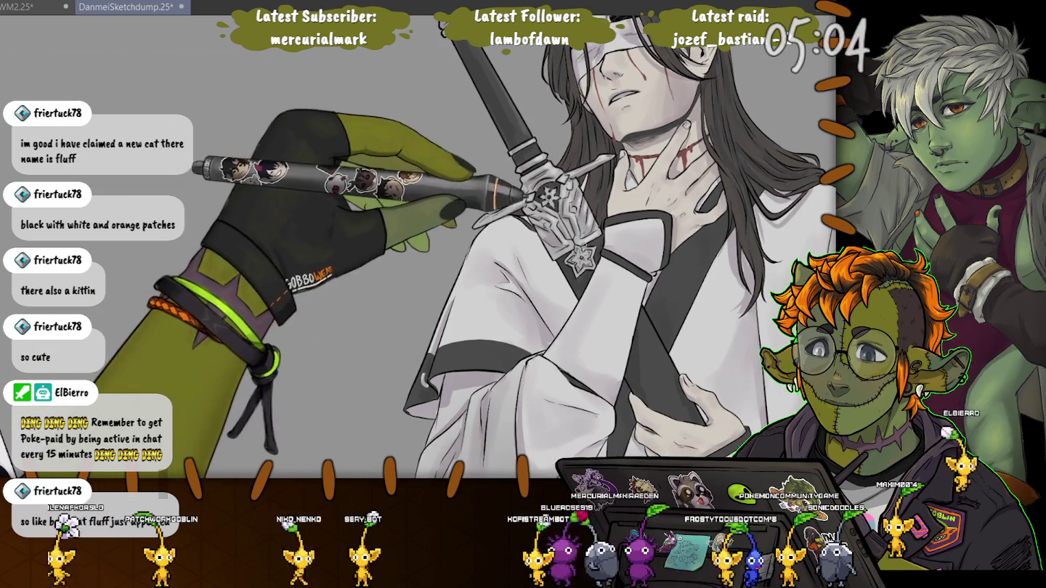
Pan over the chest and hands, then zoom out with Ctrl+0 to the face and upper body
{"action": "left_click_drag", "start_coordinate": [566, 292], "coordinate": [436, 189]}
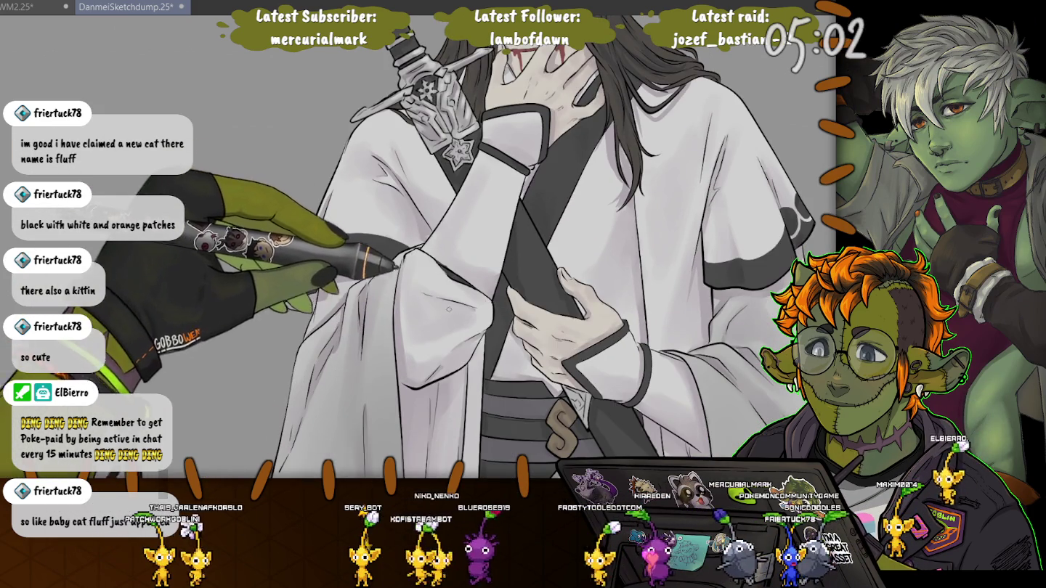
{"action": "left_click_drag", "start_coordinate": [567, 313], "coordinate": [552, 204]}
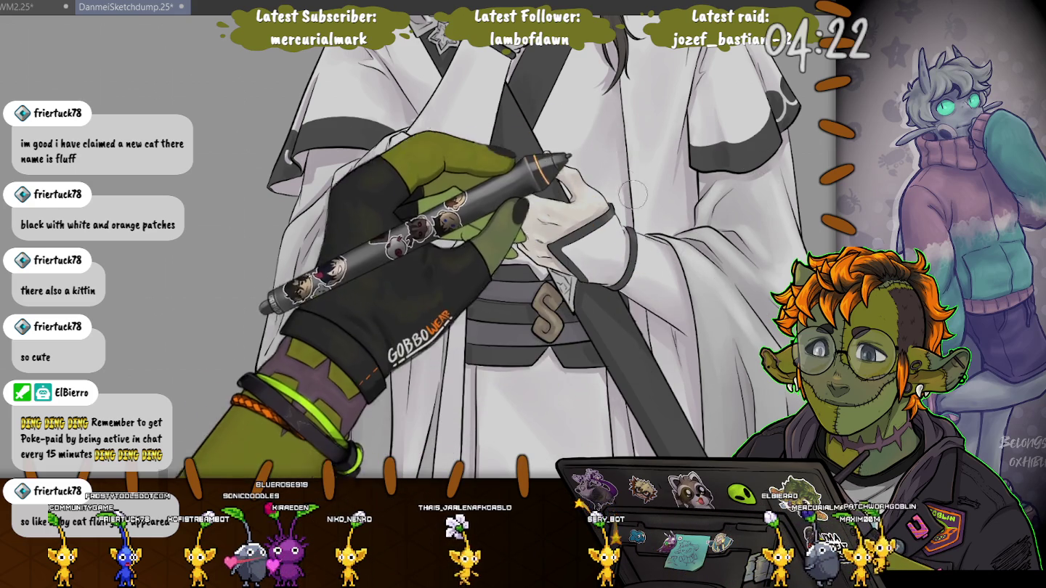
{"action": "left_click_drag", "start_coordinate": [642, 202], "coordinate": [593, 347]}
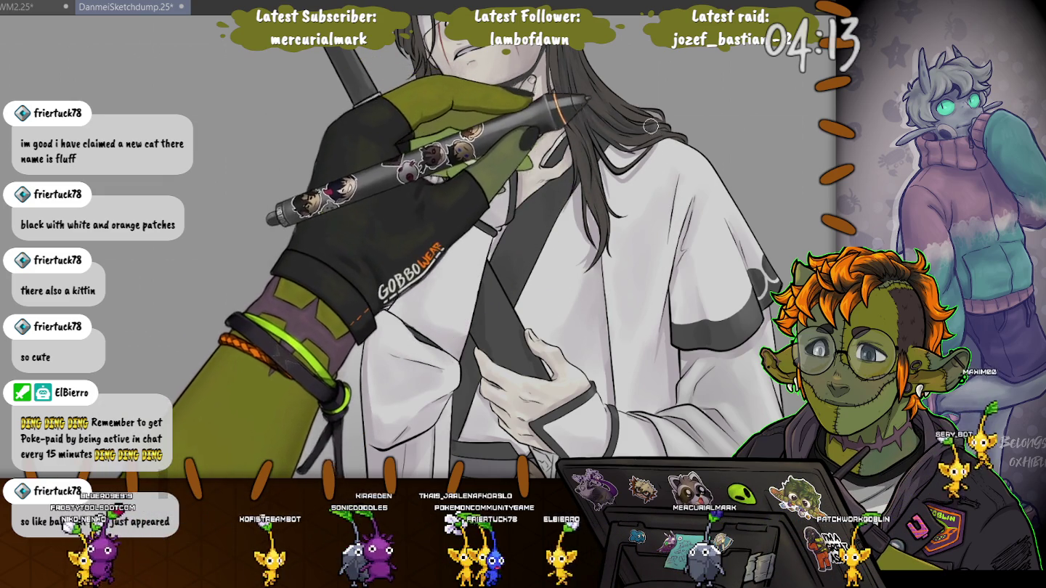
{"action": "key", "text": "ctrl+0"}
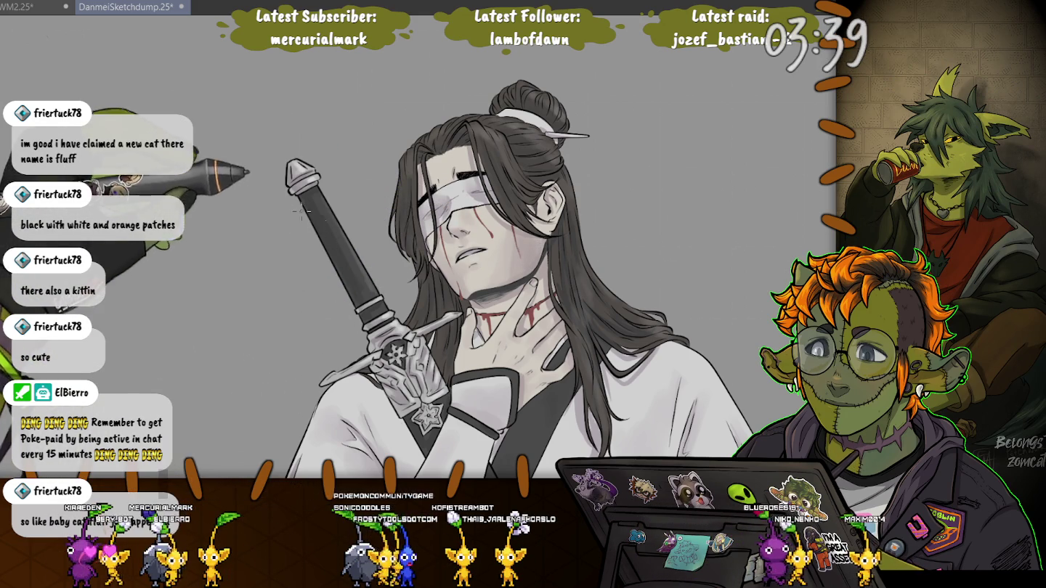
Pan from the face past the sword and hands down to the belt and torso
{"action": "left_click_drag", "start_coordinate": [325, 212], "coordinate": [315, 103]}
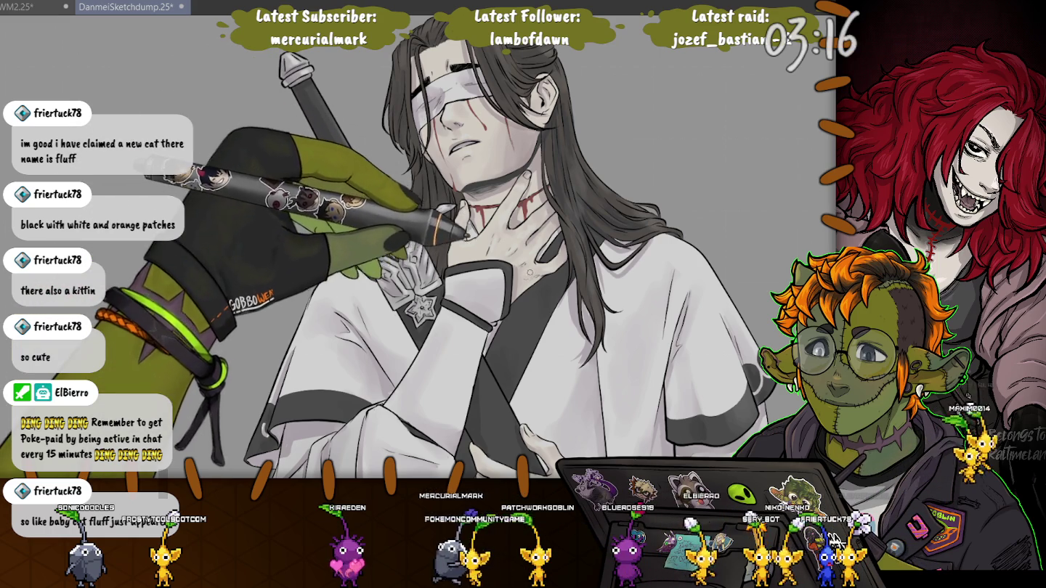
{"action": "left_click_drag", "start_coordinate": [509, 254], "coordinate": [520, 243]}
{"action": "left_click_drag", "start_coordinate": [501, 400], "coordinate": [508, 247]}
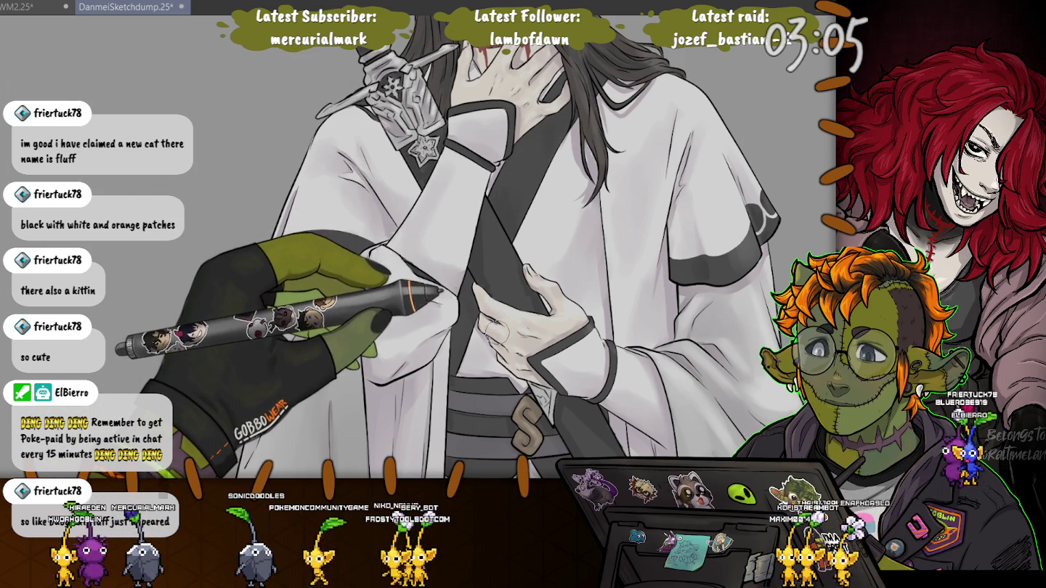
{"action": "left_click_drag", "start_coordinate": [611, 468], "coordinate": [542, 257]}
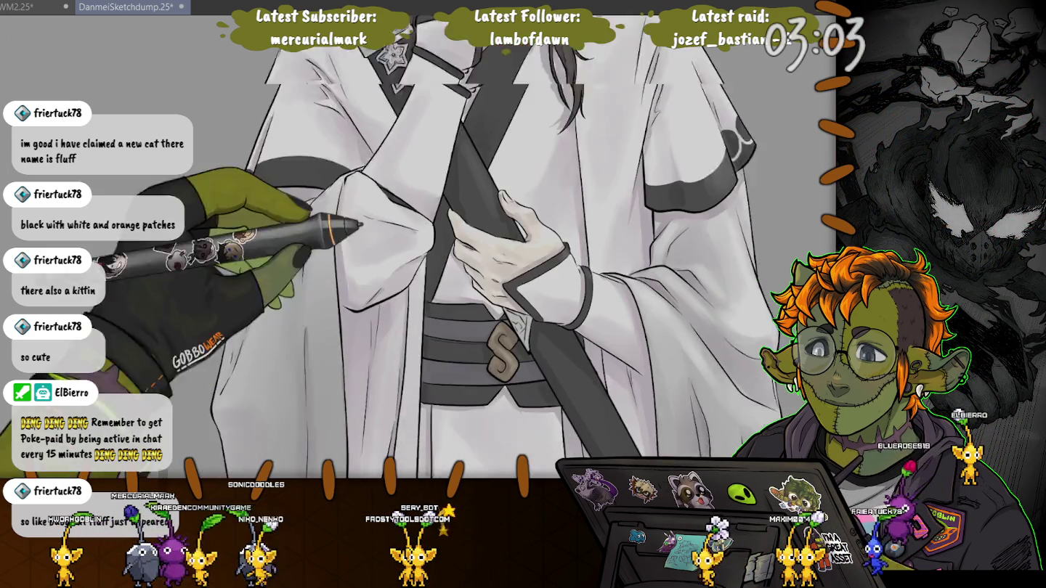
Look over the lower robe folds and strap end, then zoom out to the full upper figure
{"action": "left_click_drag", "start_coordinate": [570, 313], "coordinate": [507, 95]}
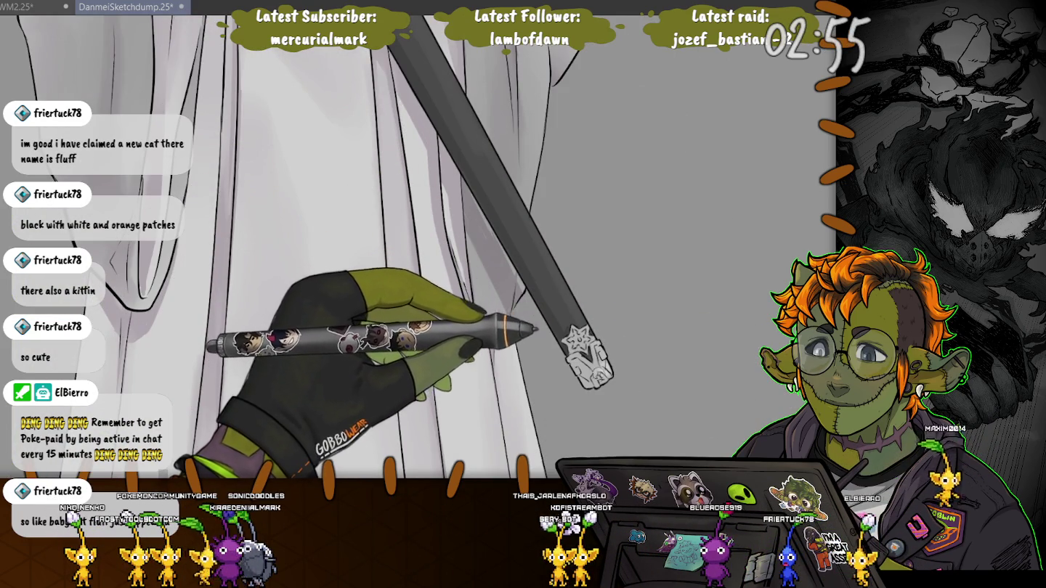
{"action": "mouse_move", "coordinate": [509, 145]}
{"action": "left_mouse_down"}
{"action": "mouse_move", "coordinate": [574, 407]}
{"action": "mouse_move", "coordinate": [502, 404]}
{"action": "left_mouse_up"}
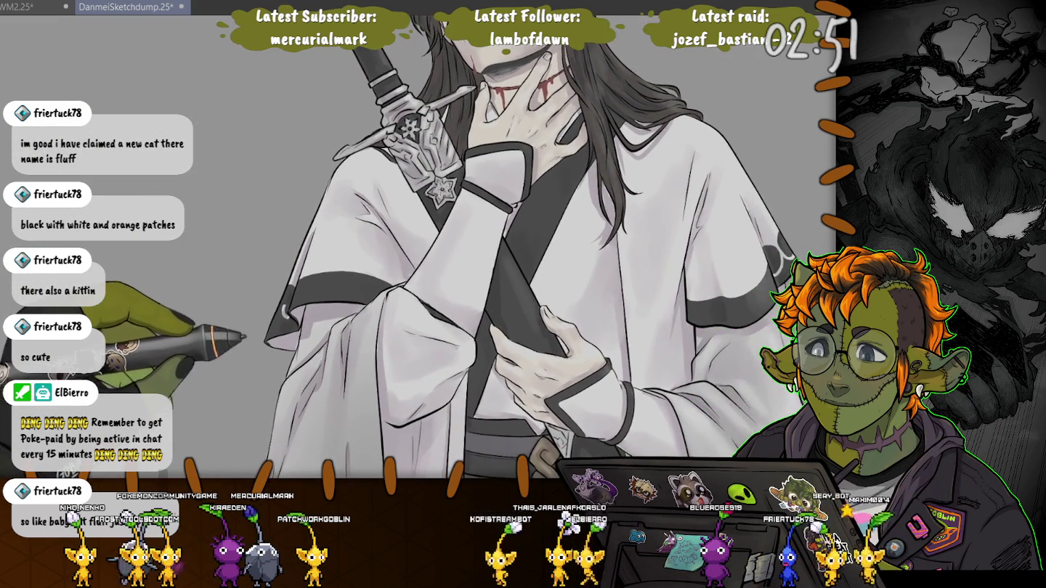
{"action": "scroll", "coordinate": [466, 246], "scroll_direction": "down", "scroll_amount": 3}
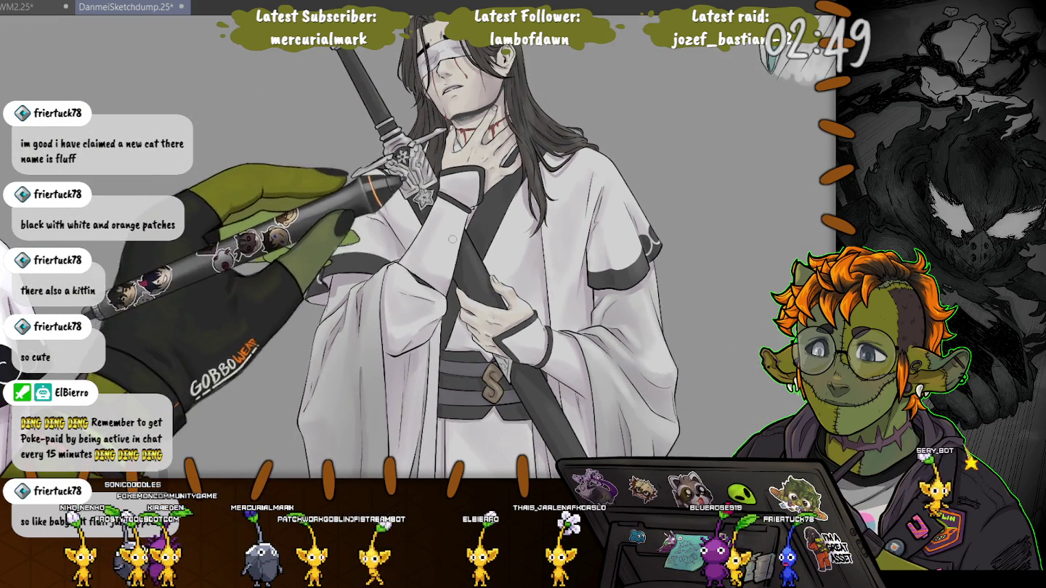
{"action": "left_click_drag", "start_coordinate": [301, 298], "coordinate": [309, 272]}
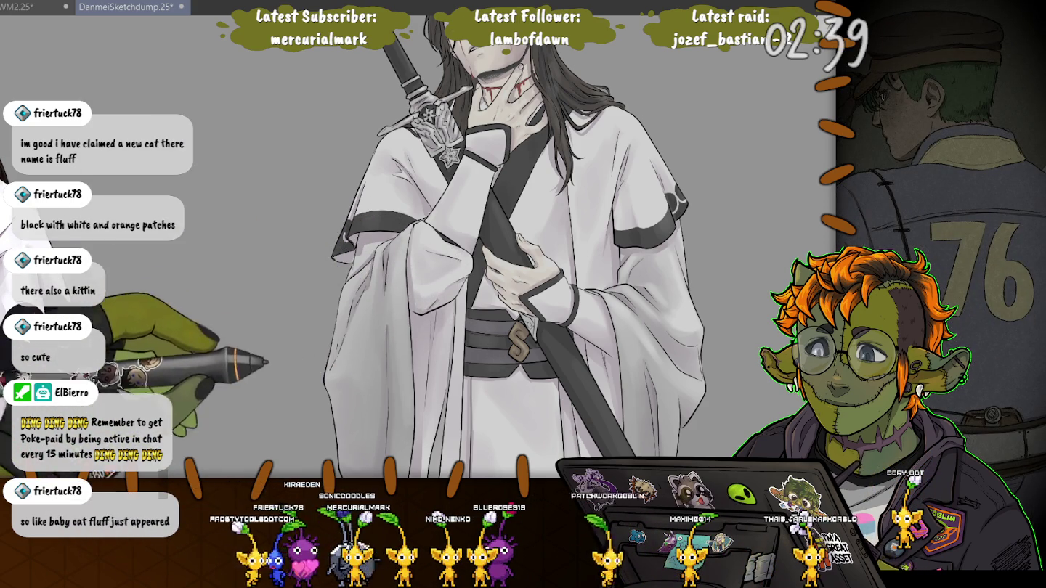
{"action": "scroll", "coordinate": [463, 211], "scroll_direction": "down", "scroll_amount": 3}
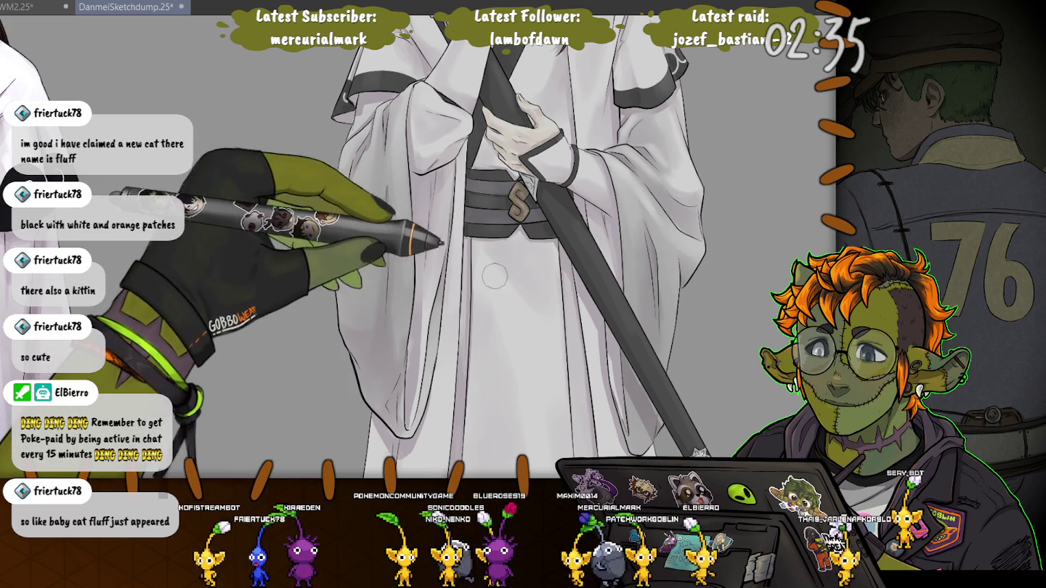
{"action": "scroll", "coordinate": [512, 333], "scroll_direction": "down", "scroll_amount": 3}
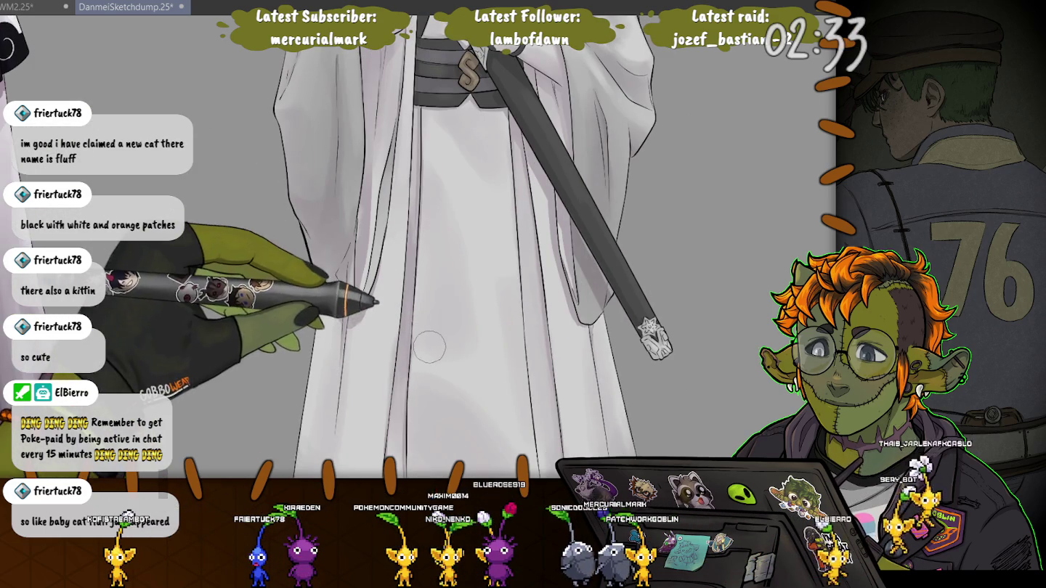
{"action": "scroll", "coordinate": [403, 273], "scroll_direction": "down", "scroll_amount": 3}
{"action": "scroll", "coordinate": [404, 274], "scroll_direction": "down", "scroll_amount": 2}
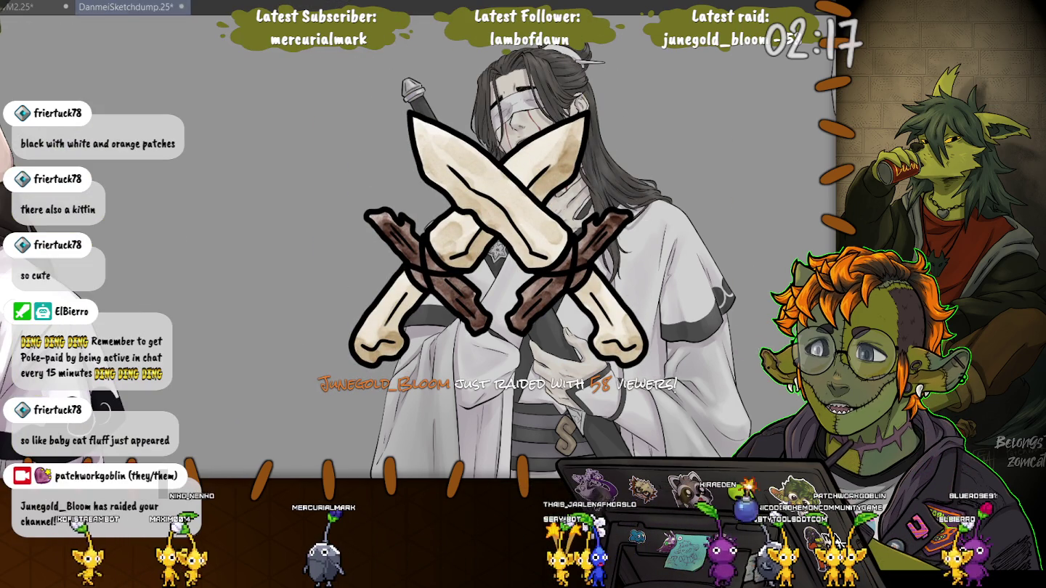
Save the swordsman painting with Ctrl+S and switch to the WM2.25 fan-figure sketch
{"action": "key", "text": "ctrl+s"}
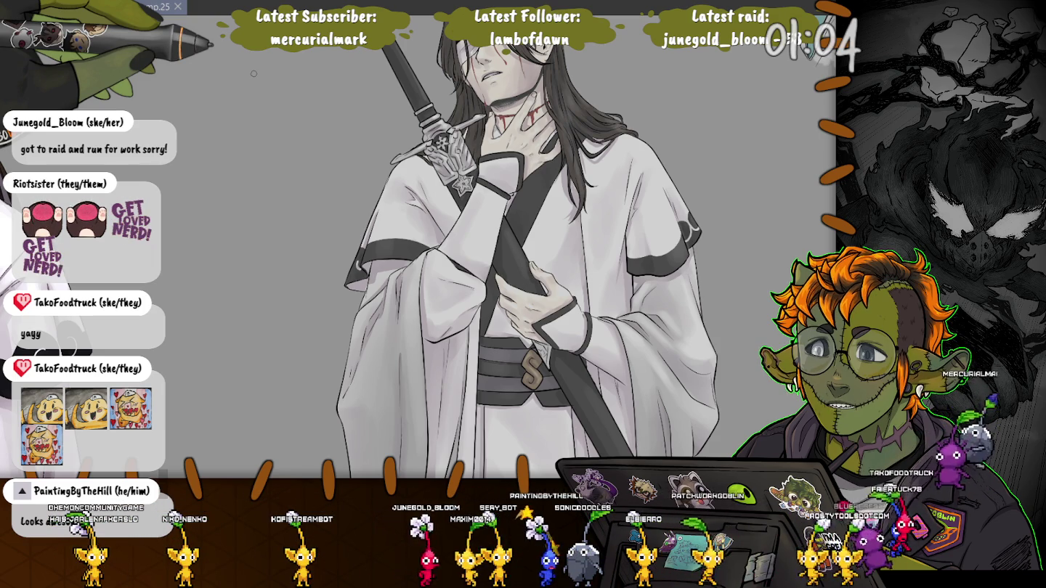
{"action": "key", "text": "ctrl+Tab"}
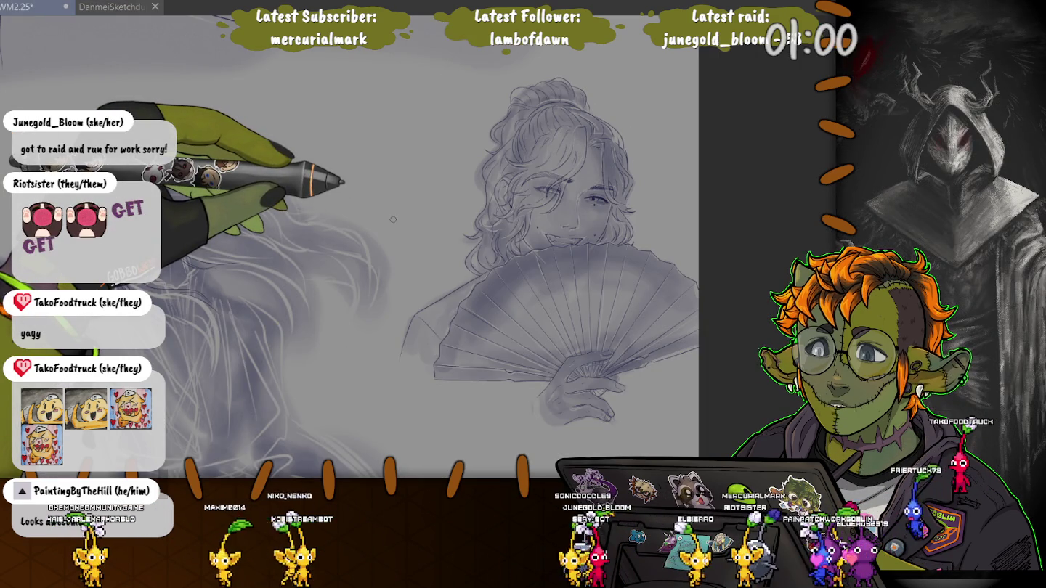
{"action": "mouse_move", "coordinate": [393, 219]}
{"action": "left_mouse_down"}
{"action": "mouse_move", "coordinate": [437, 82]}
{"action": "mouse_move", "coordinate": [452, 118]}
{"action": "left_mouse_up"}
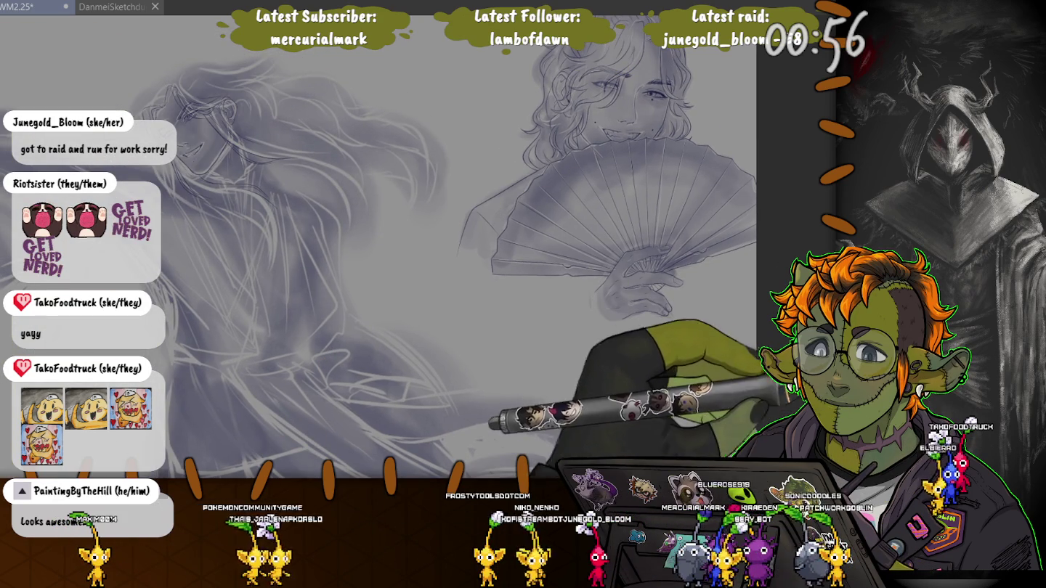
{"action": "key", "text": "ctrl+Tab"}
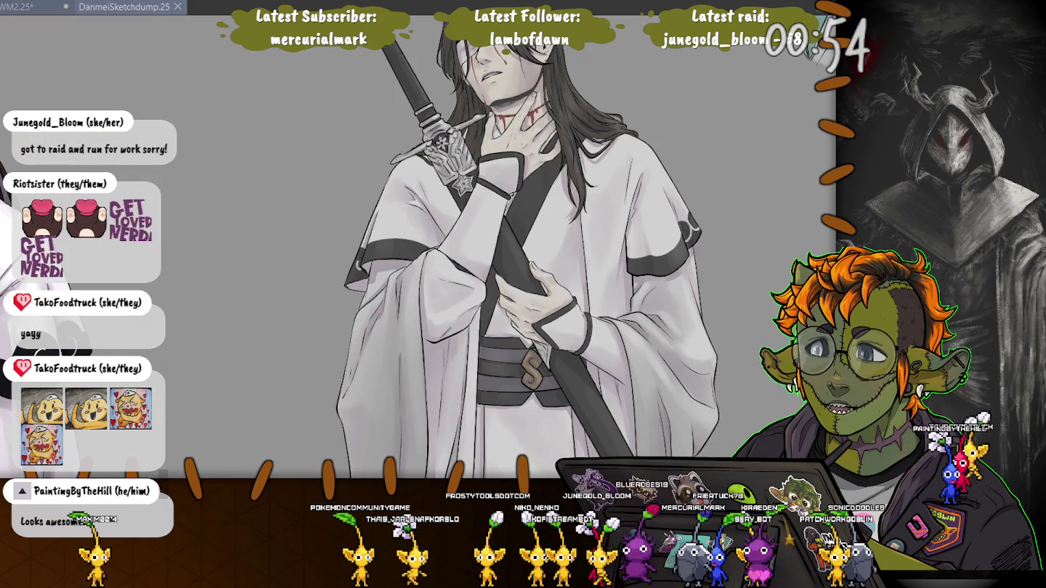
Switch back to the DanmeiSketchdump sketch document
{"action": "key", "text": "ctrl+Tab"}
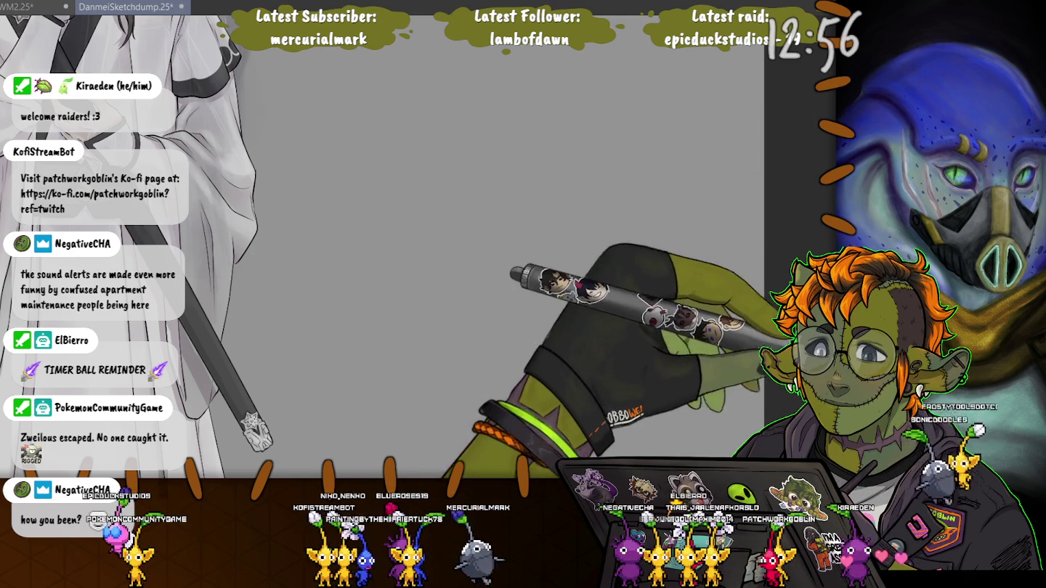
Mark the blank canvas, then paint a soft grey head blotch trailing down into the body
{"action": "left_click", "coordinate": [622, 160]}
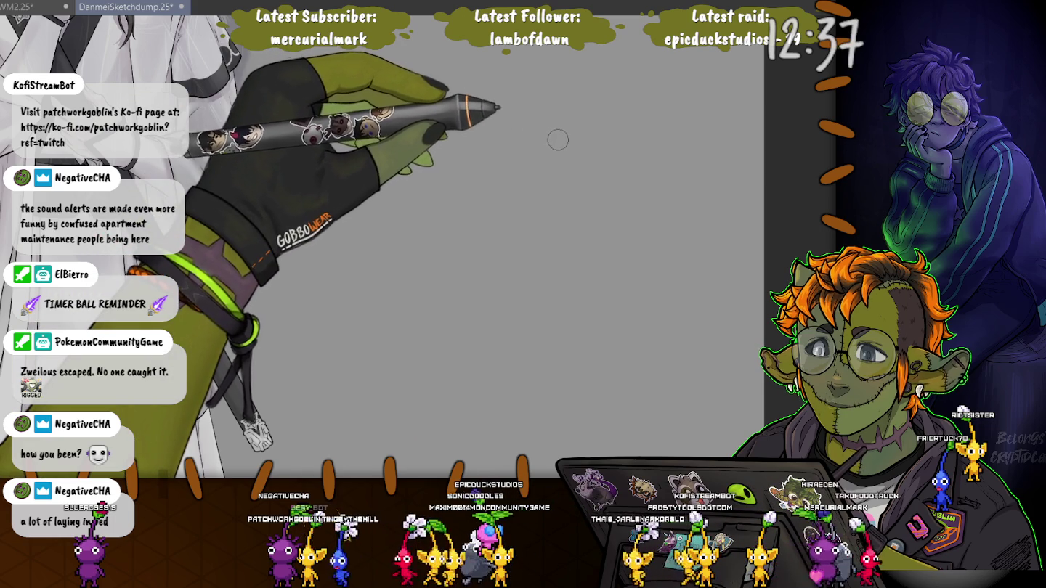
{"action": "mouse_move", "coordinate": [560, 141]}
{"action": "left_mouse_down"}
{"action": "mouse_move", "coordinate": [563, 186]}
{"action": "mouse_move", "coordinate": [613, 207]}
{"action": "mouse_move", "coordinate": [570, 199]}
{"action": "left_mouse_up"}
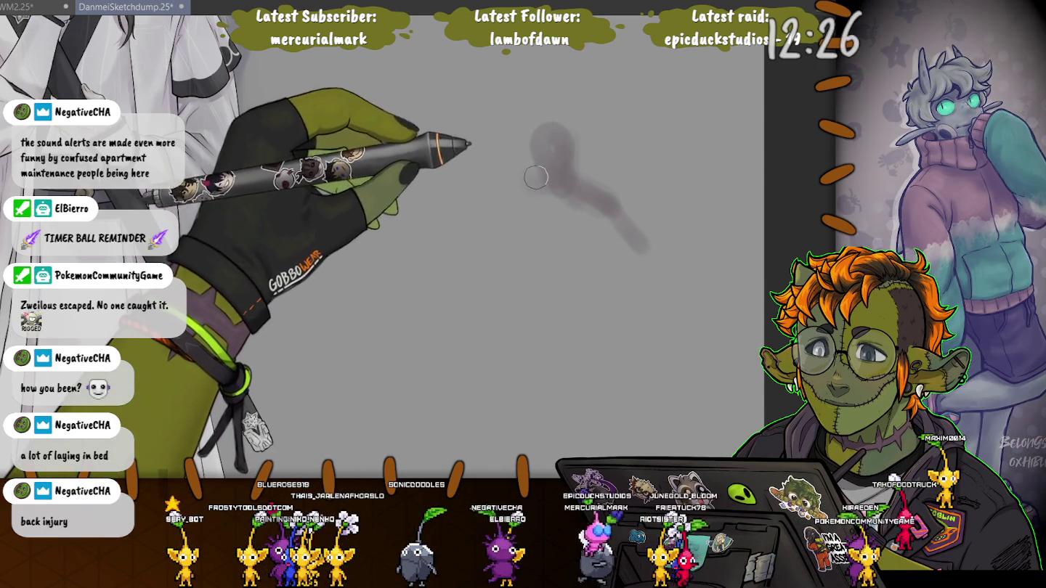
Block in the shoulder, both bent legs, the right arm and the torso mass in soft grey
{"action": "mouse_move", "coordinate": [523, 179]}
{"action": "left_mouse_down"}
{"action": "mouse_move", "coordinate": [460, 191]}
{"action": "mouse_move", "coordinate": [519, 211]}
{"action": "left_mouse_up"}
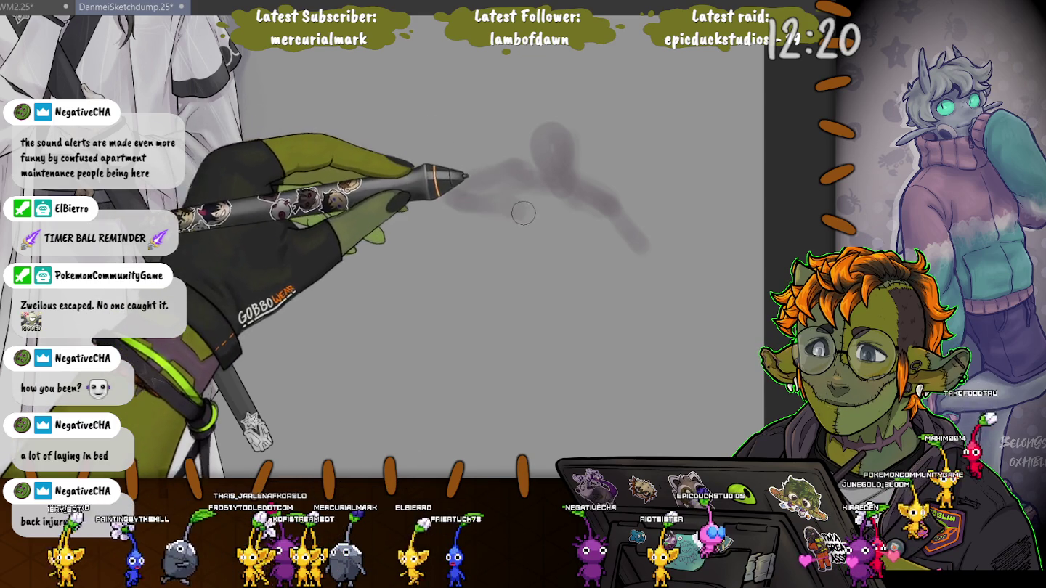
{"action": "left_click_drag", "start_coordinate": [583, 200], "coordinate": [585, 265]}
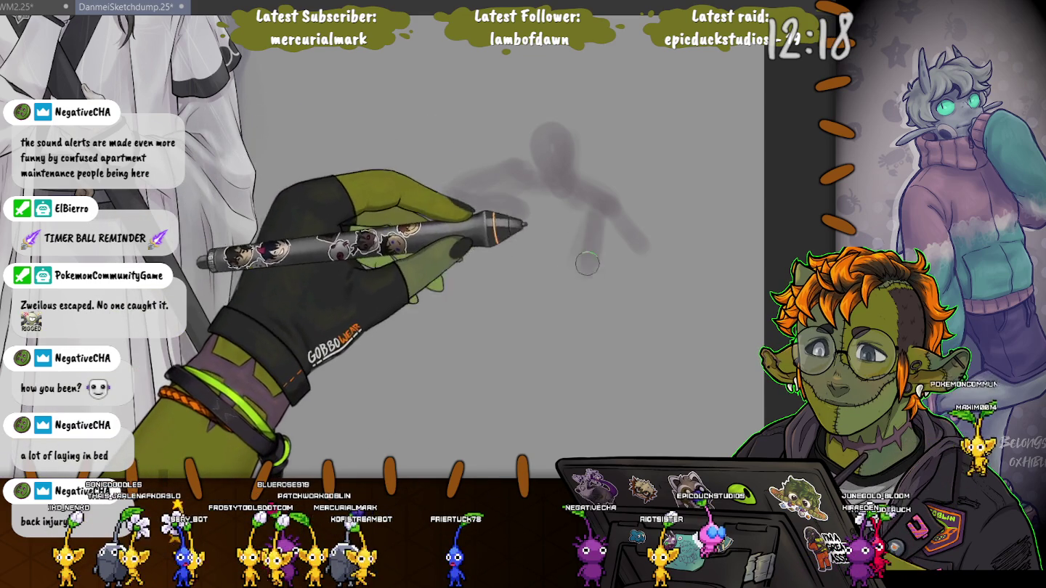
{"action": "mouse_move", "coordinate": [526, 206]}
{"action": "left_mouse_down"}
{"action": "mouse_move", "coordinate": [535, 271]}
{"action": "mouse_move", "coordinate": [565, 335]}
{"action": "mouse_move", "coordinate": [533, 294]}
{"action": "mouse_move", "coordinate": [441, 330]}
{"action": "left_mouse_up"}
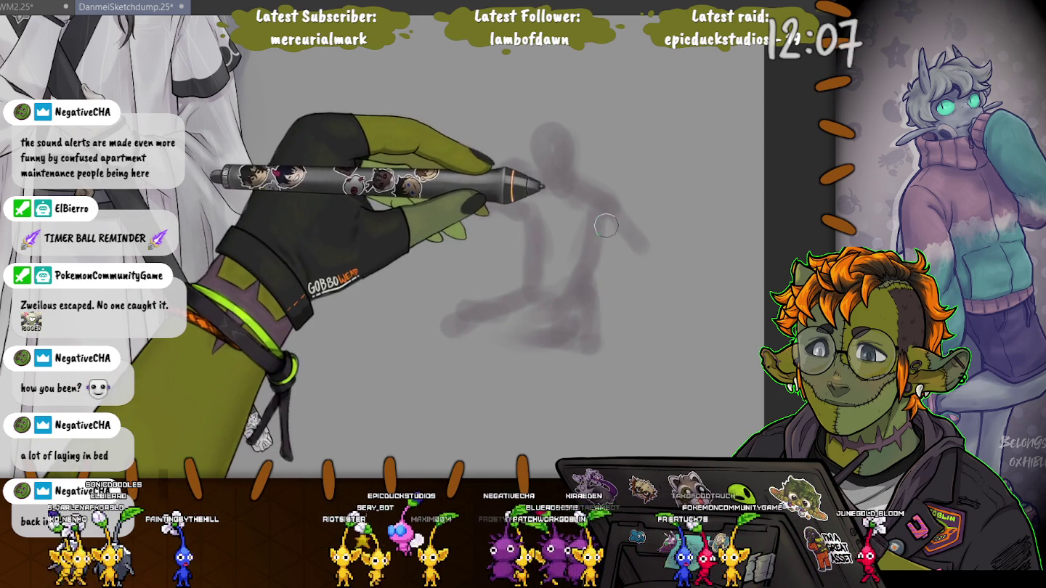
{"action": "left_click_drag", "start_coordinate": [624, 257], "coordinate": [648, 283]}
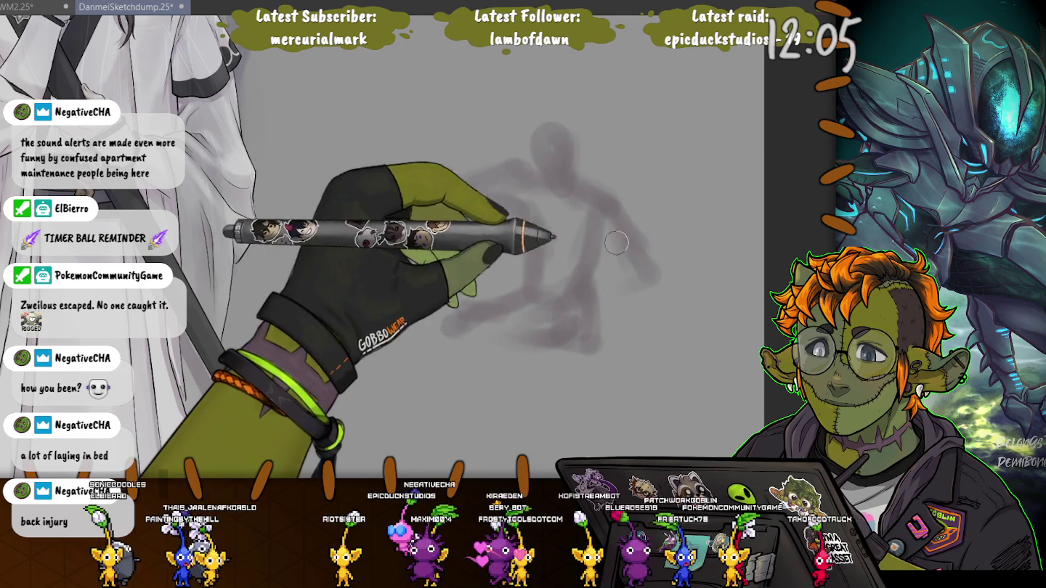
{"action": "left_click_drag", "start_coordinate": [609, 250], "coordinate": [550, 344]}
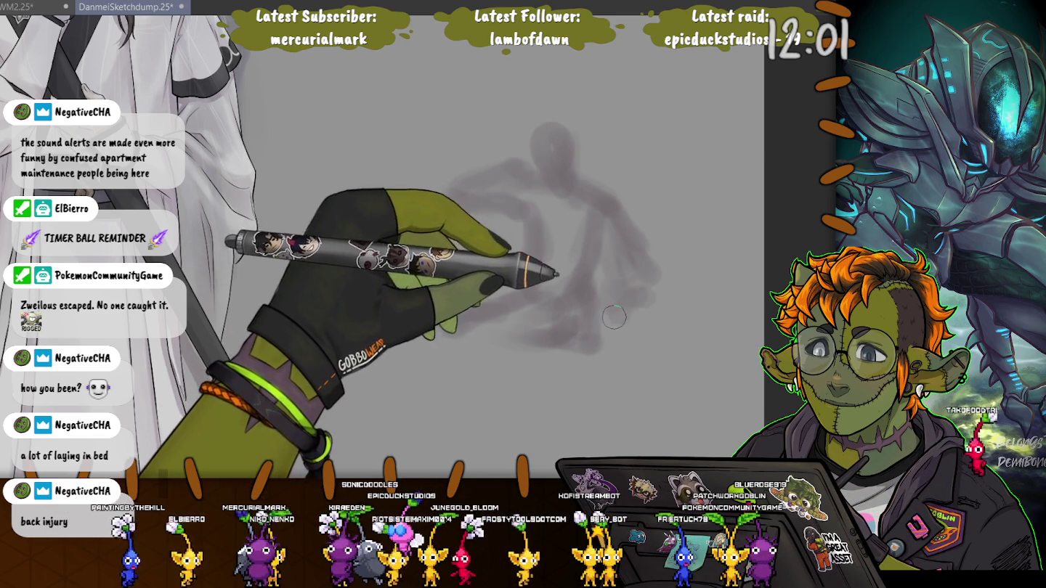
{"action": "left_click_drag", "start_coordinate": [581, 216], "coordinate": [487, 213]}
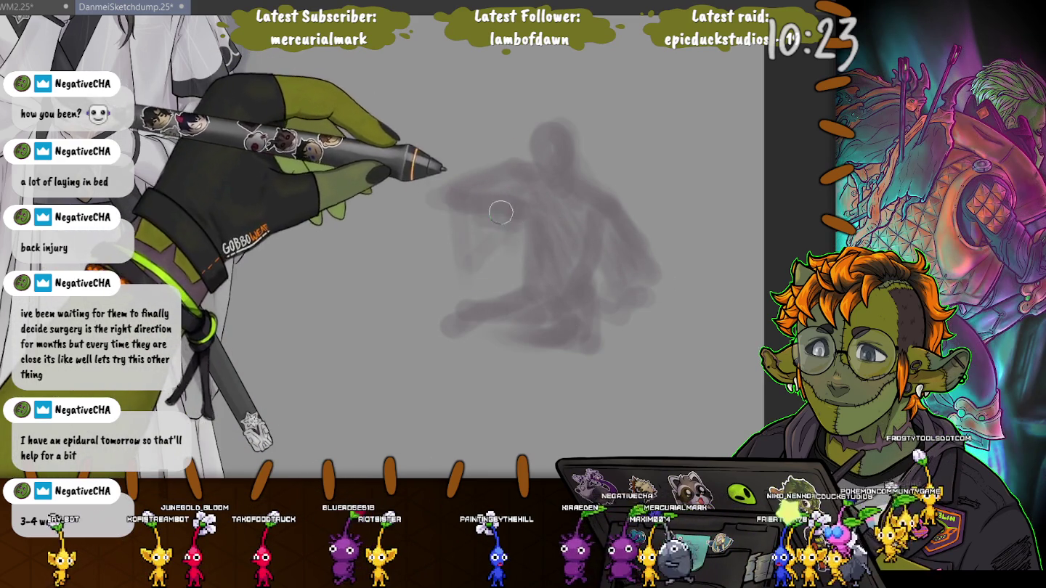
{"action": "scroll", "coordinate": [468, 219], "scroll_direction": "up", "scroll_amount": 3}
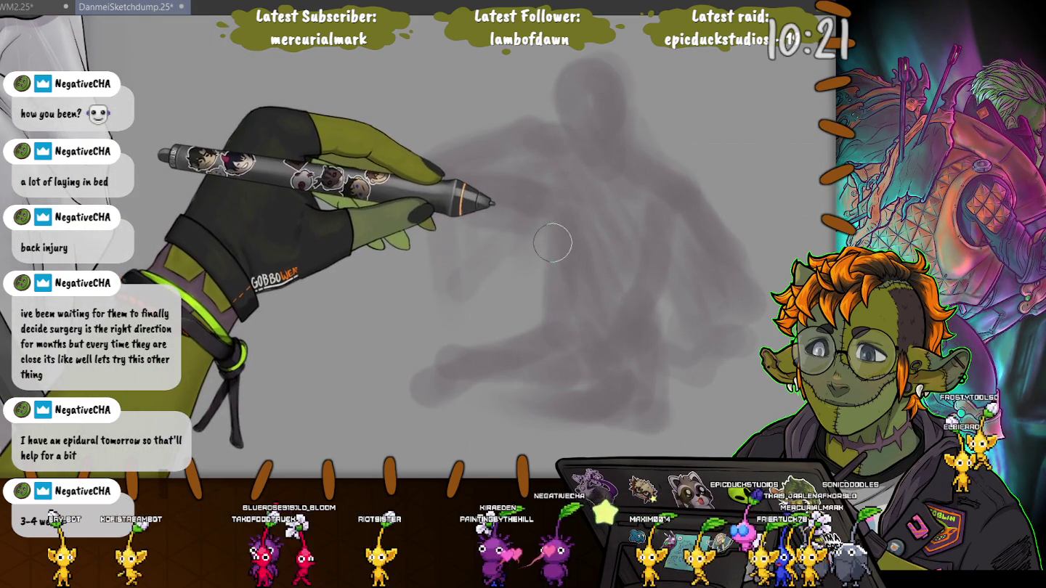
Zoom in on the grey block-in of the figure
{"action": "scroll", "coordinate": [574, 166], "scroll_direction": "up", "scroll_amount": 2}
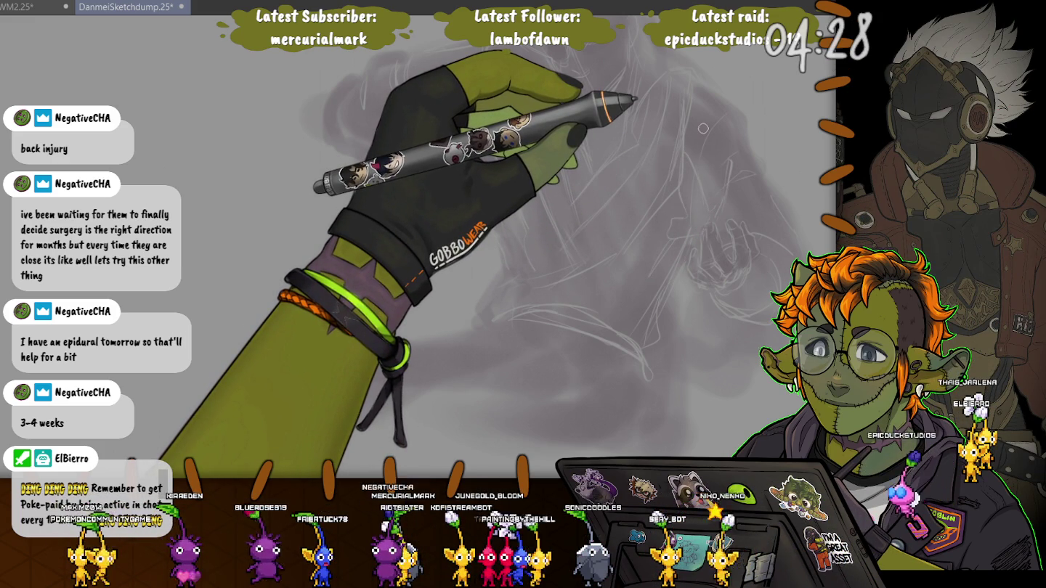
Pan to the figure's upper area, add curved sketch lines at its top right, then recentre
{"action": "left_click_drag", "start_coordinate": [703, 128], "coordinate": [574, 260]}
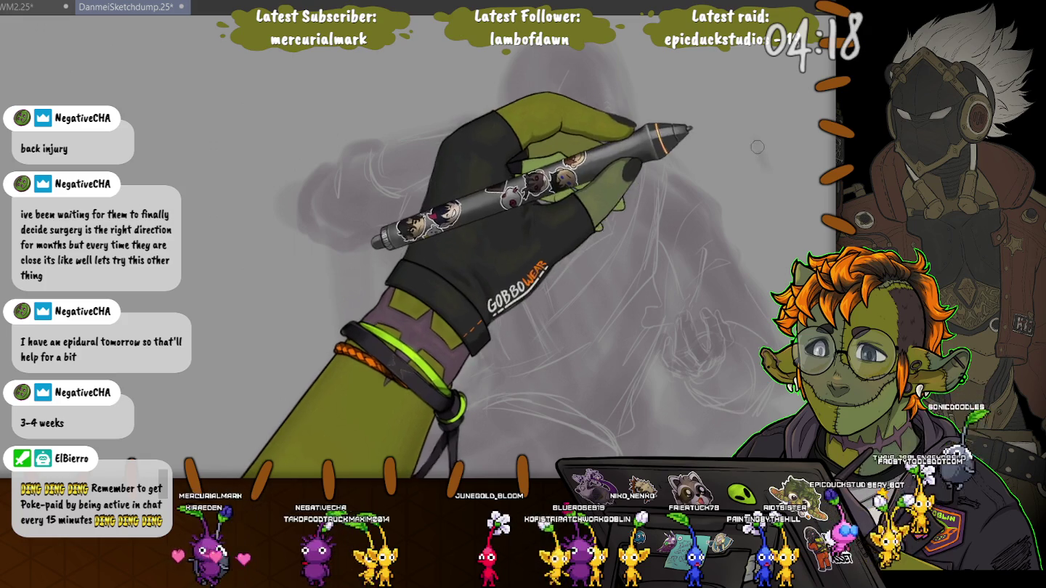
{"action": "left_click_drag", "start_coordinate": [755, 139], "coordinate": [771, 188]}
{"action": "mouse_move", "coordinate": [770, 134]}
{"action": "left_mouse_down"}
{"action": "mouse_move", "coordinate": [806, 181]}
{"action": "mouse_move", "coordinate": [756, 221]}
{"action": "left_mouse_up"}
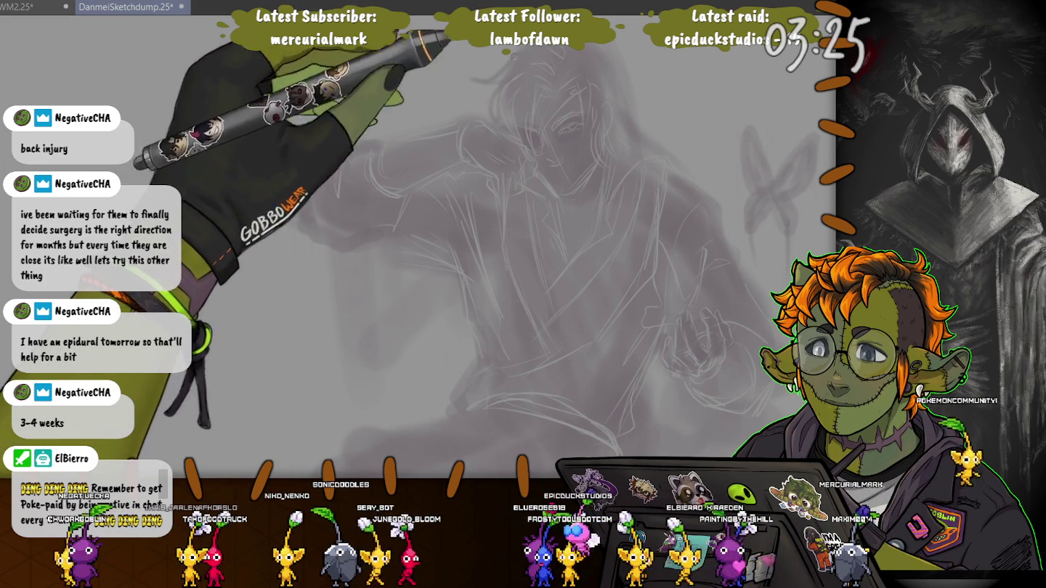
{"action": "left_click_drag", "start_coordinate": [504, 82], "coordinate": [532, 152]}
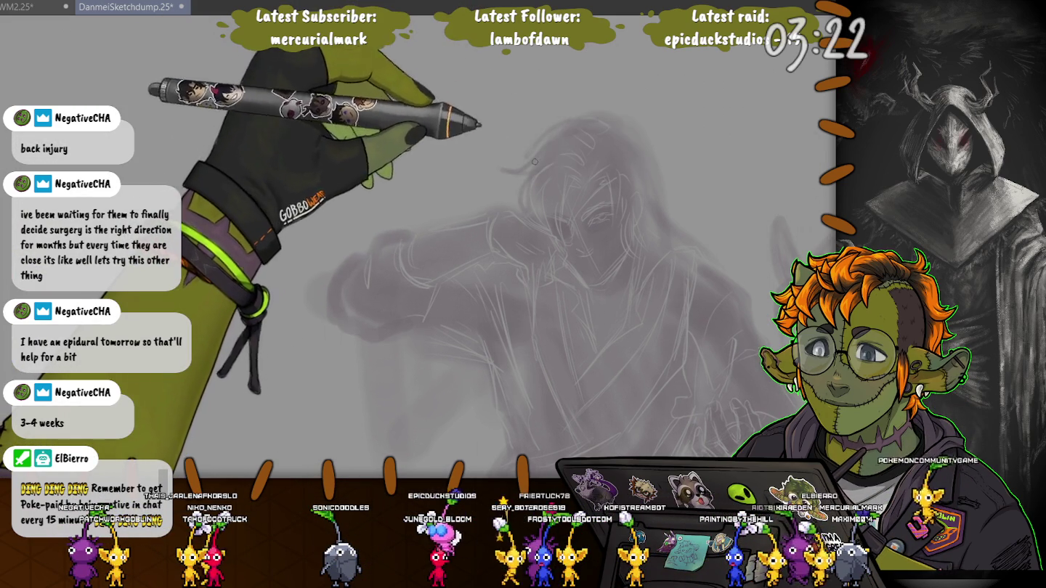
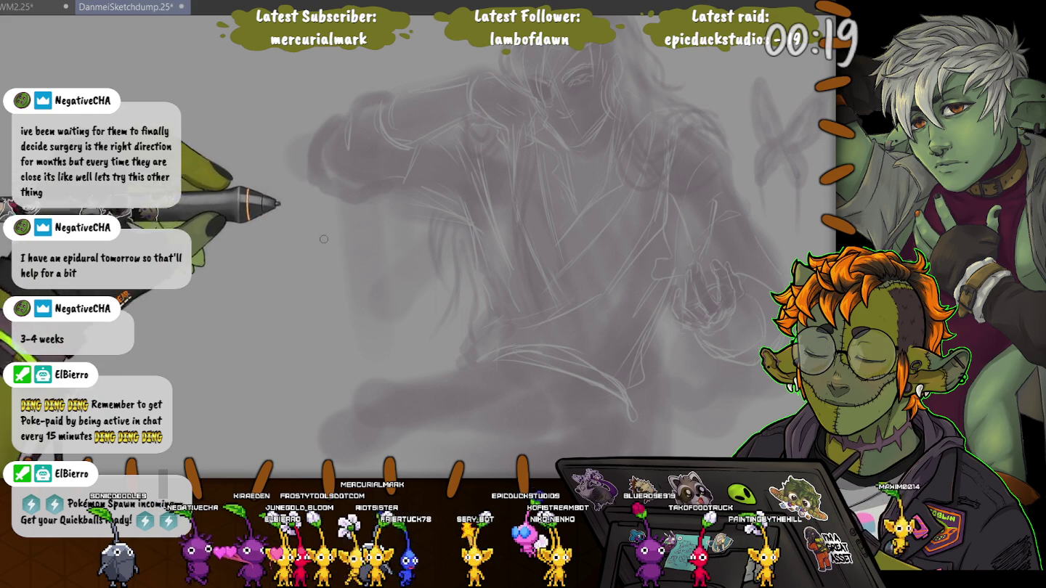
Sketch another hair stroke leftward across the figure, then adjust the brush size with ] and [
{"action": "left_click_drag", "start_coordinate": [329, 229], "coordinate": [275, 227]}
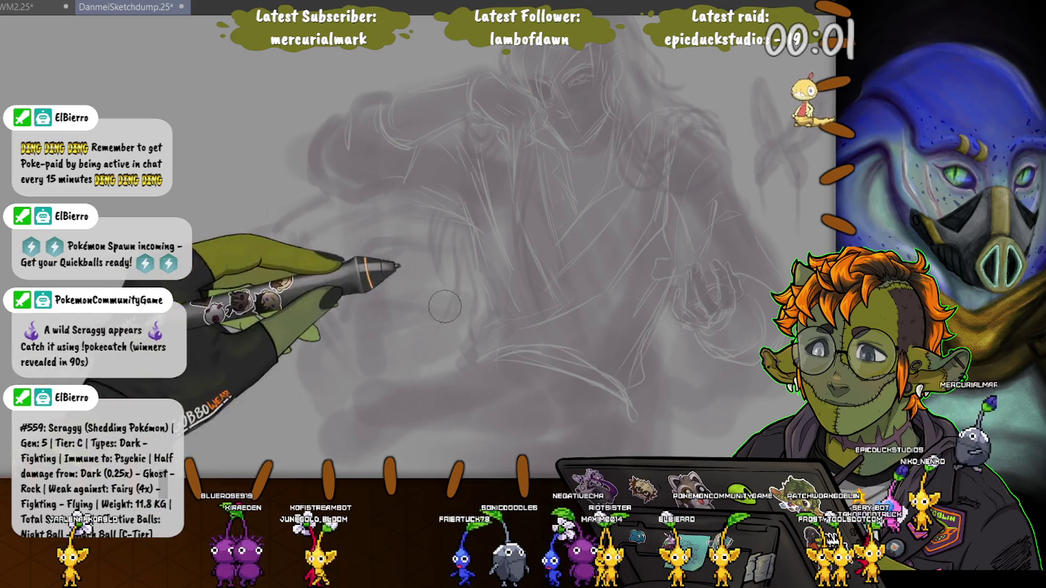
{"action": "key", "text": "b"}
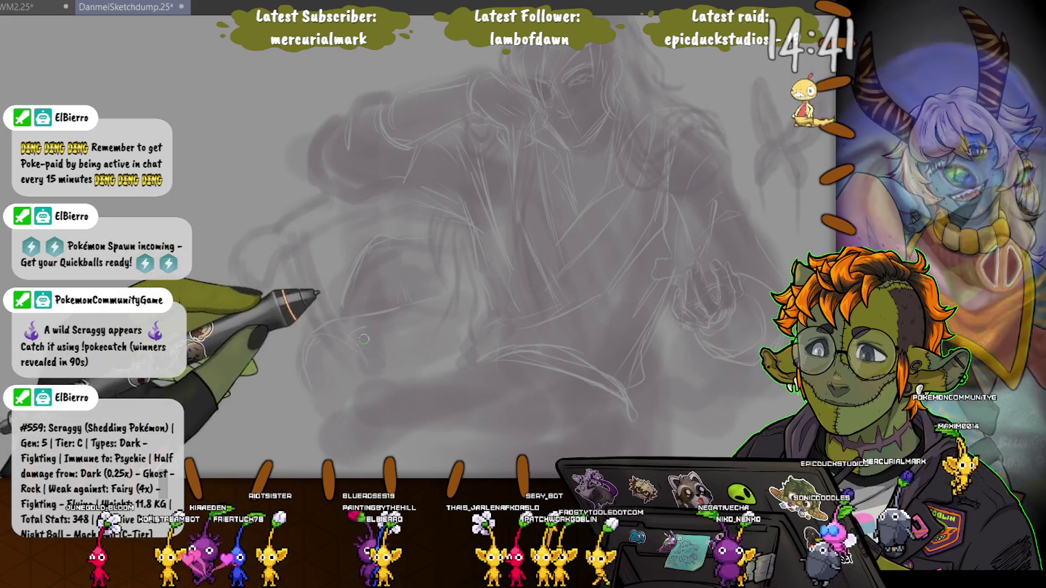
{"action": "key", "text": "bracketright"}
{"action": "key", "text": "bracketright"}
{"action": "key", "text": "bracketright"}
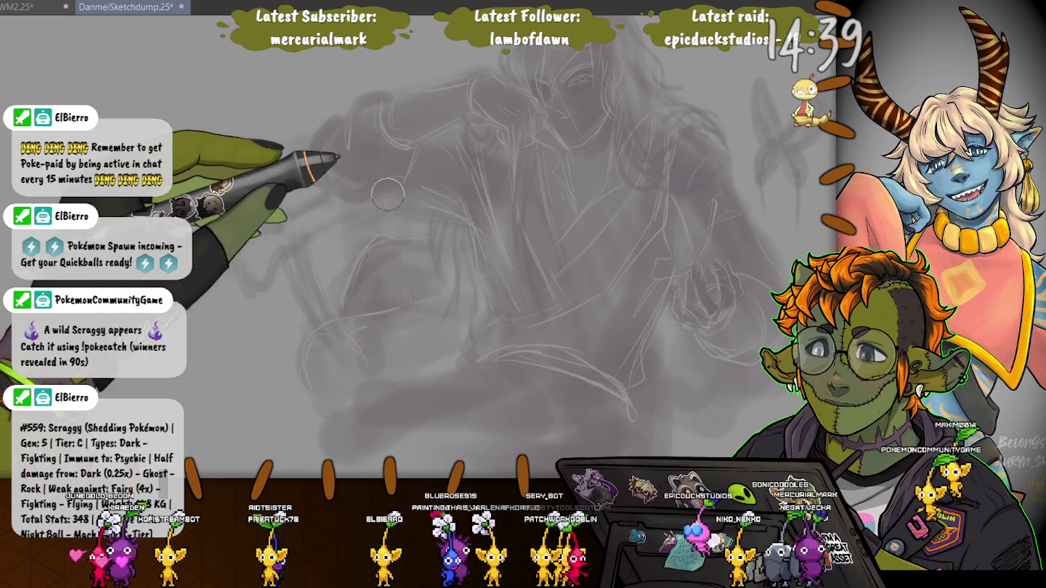
{"action": "key", "text": "bracketleft"}
{"action": "key", "text": "bracketleft"}
{"action": "key", "text": "bracketleft"}
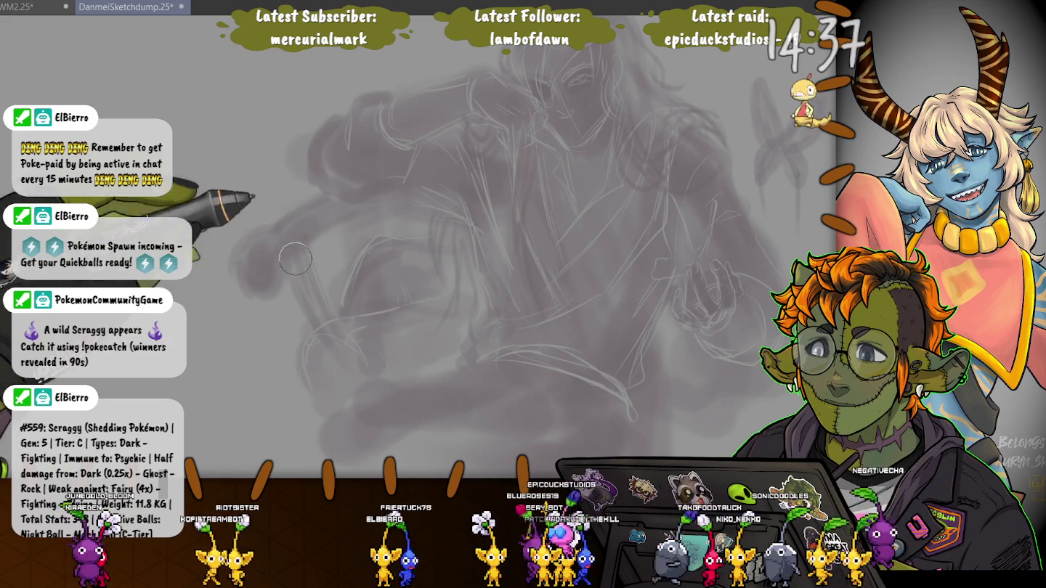